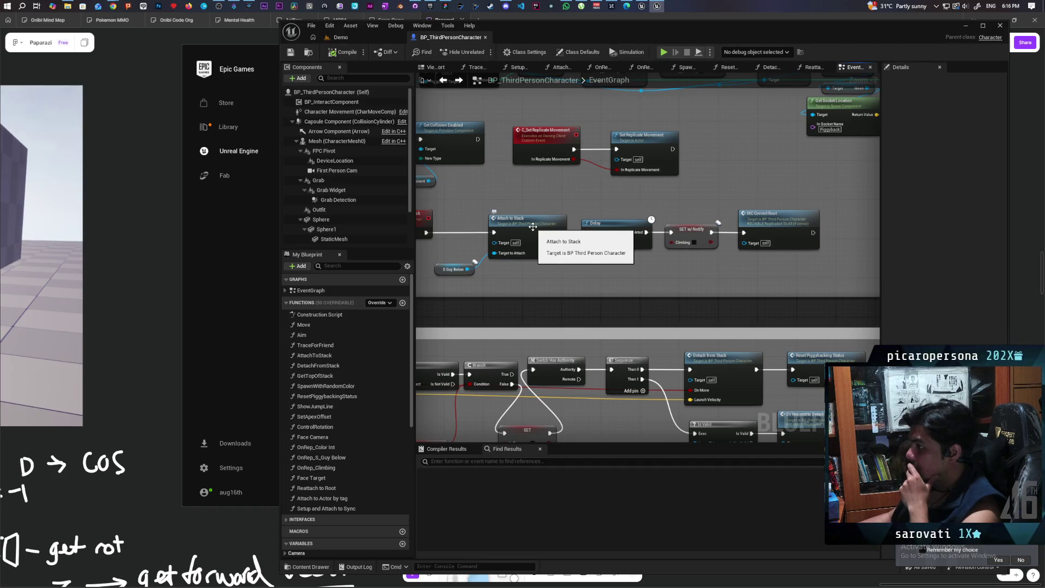
# Step: Open AttachToStack and slide the Disable Movement comment group further right along the exec line
pyautogui.doubleClick(533, 227)
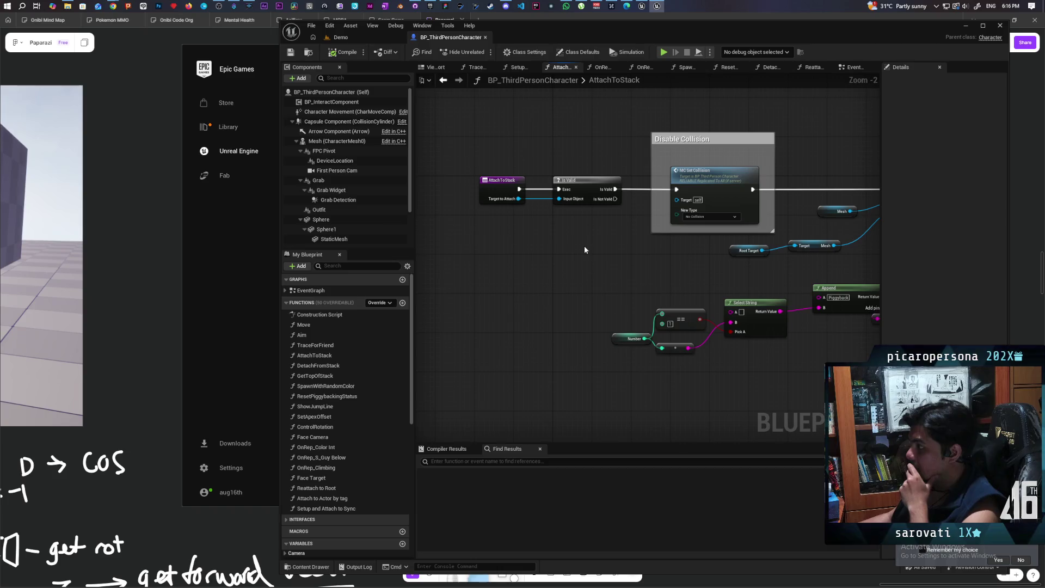
pyautogui.moveTo(648, 247); pyautogui.dragTo(437, 256)
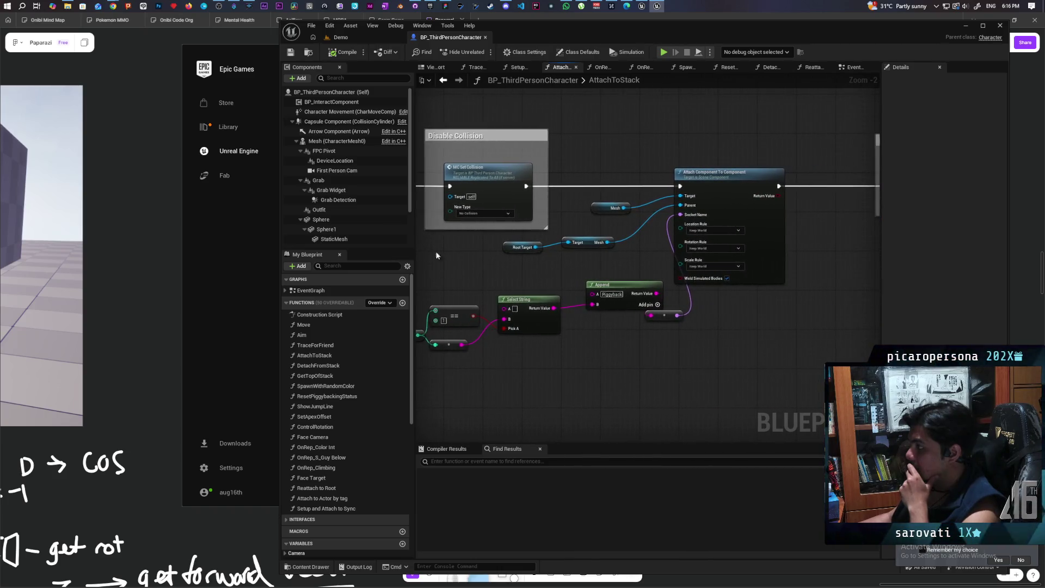
pyautogui.moveTo(761, 315)
pyautogui.mouseDown()
pyautogui.moveTo(830, 300)
pyautogui.moveTo(493, 318)
pyautogui.mouseUp()
pyautogui.moveTo(695, 305)
pyautogui.mouseDown()
pyautogui.moveTo(574, 305)
pyautogui.moveTo(798, 306)
pyautogui.moveTo(660, 303)
pyautogui.mouseUp()
pyautogui.scroll(-2, 653, 294)
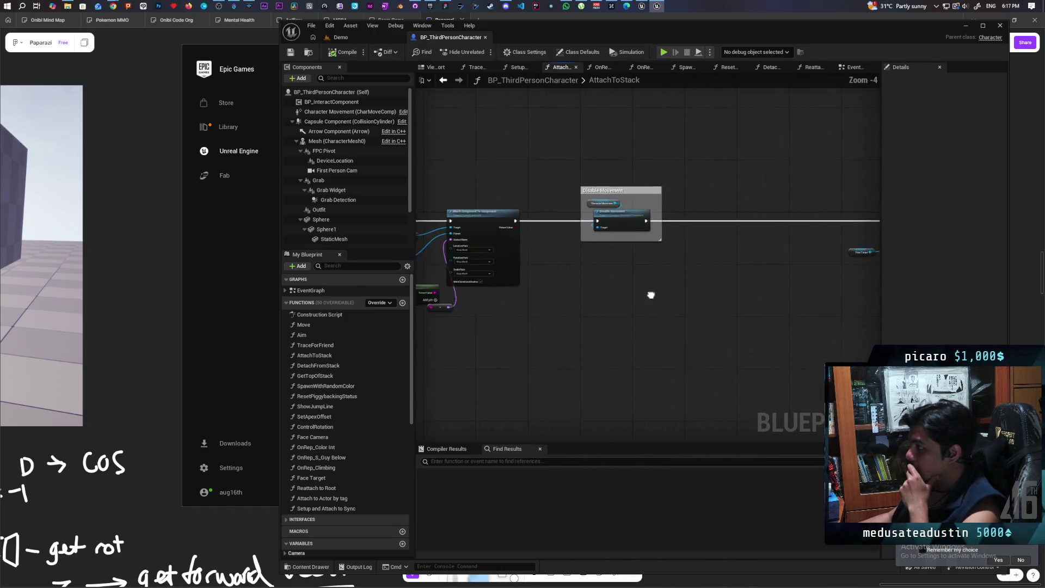
pyautogui.click(594, 242)
pyautogui.moveTo(594, 242); pyautogui.dragTo(790, 239)
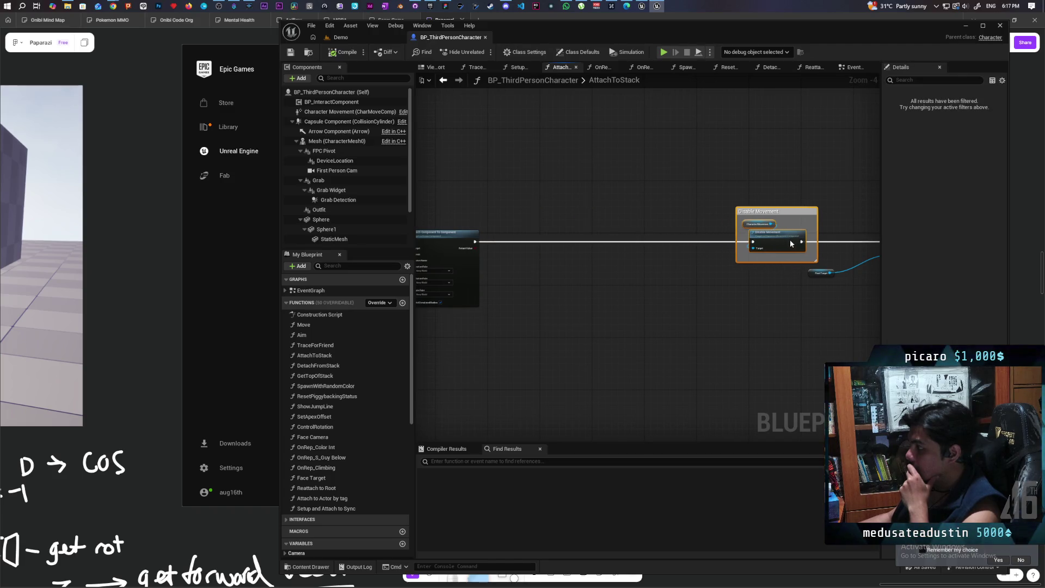
# Step: Place the reroute node beside Append's Return Value
pyautogui.scroll(2, 678, 315)
pyautogui.moveTo(678, 315)
pyautogui.mouseDown()
pyautogui.moveTo(767, 340)
pyautogui.moveTo(746, 365)
pyautogui.moveTo(765, 357)
pyautogui.moveTo(571, 369)
pyautogui.mouseUp()
pyautogui.scroll(2, 718, 327)
pyautogui.moveTo(611, 341)
pyautogui.mouseDown()
pyautogui.moveTo(659, 318)
pyautogui.moveTo(648, 317)
pyautogui.mouseUp()
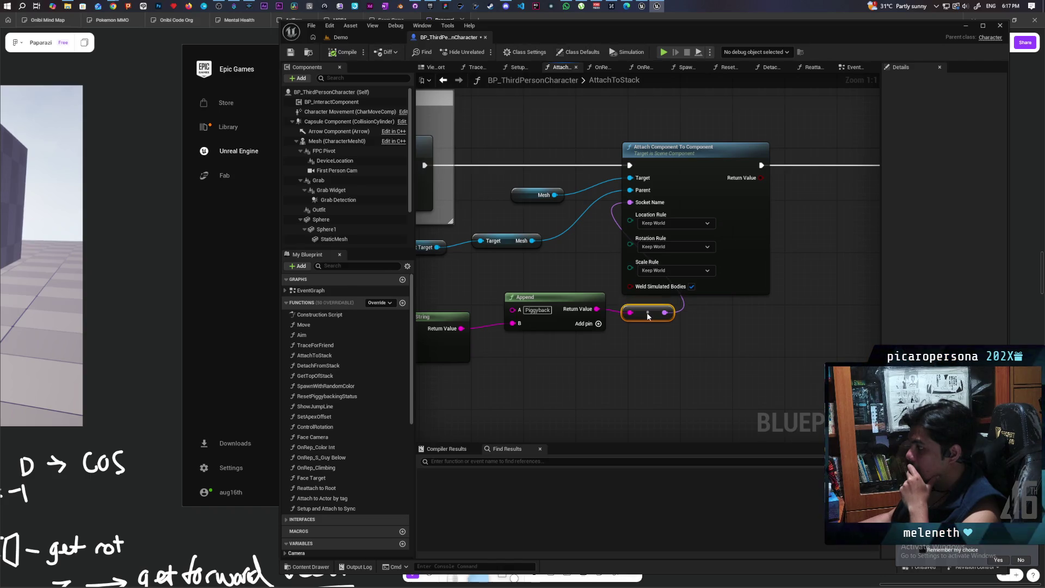
# Step: Shift the Attach Component To Component, Append, Mesh and reroute nodes right, past Disable Collision
pyautogui.moveTo(497, 282)
pyautogui.mouseDown()
pyautogui.moveTo(780, 300)
pyautogui.moveTo(658, 299)
pyautogui.moveTo(649, 297)
pyautogui.moveTo(876, 283)
pyautogui.moveTo(733, 324)
pyautogui.moveTo(775, 313)
pyautogui.moveTo(520, 329)
pyautogui.moveTo(815, 309)
pyautogui.moveTo(789, 314)
pyautogui.mouseUp()
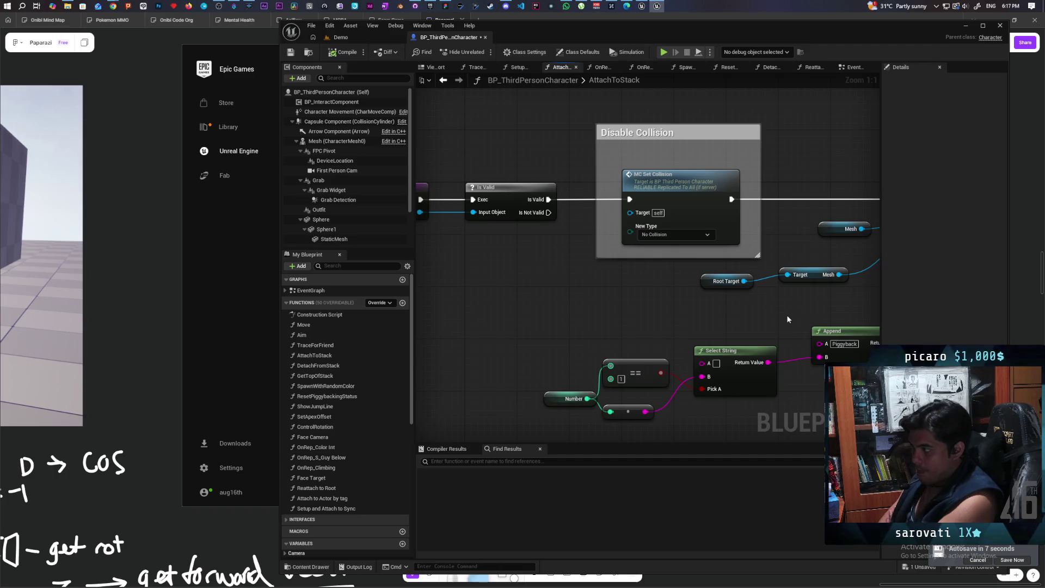
pyautogui.scroll(-3, 787, 319)
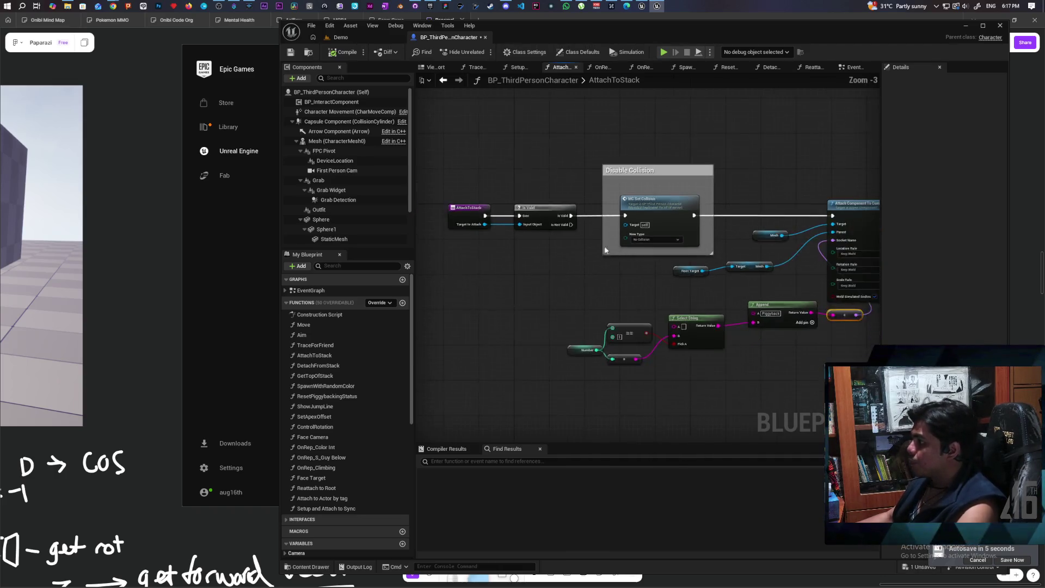
pyautogui.moveTo(787, 319); pyautogui.dragTo(694, 316)
pyautogui.moveTo(680, 181); pyautogui.dragTo(512, 330)
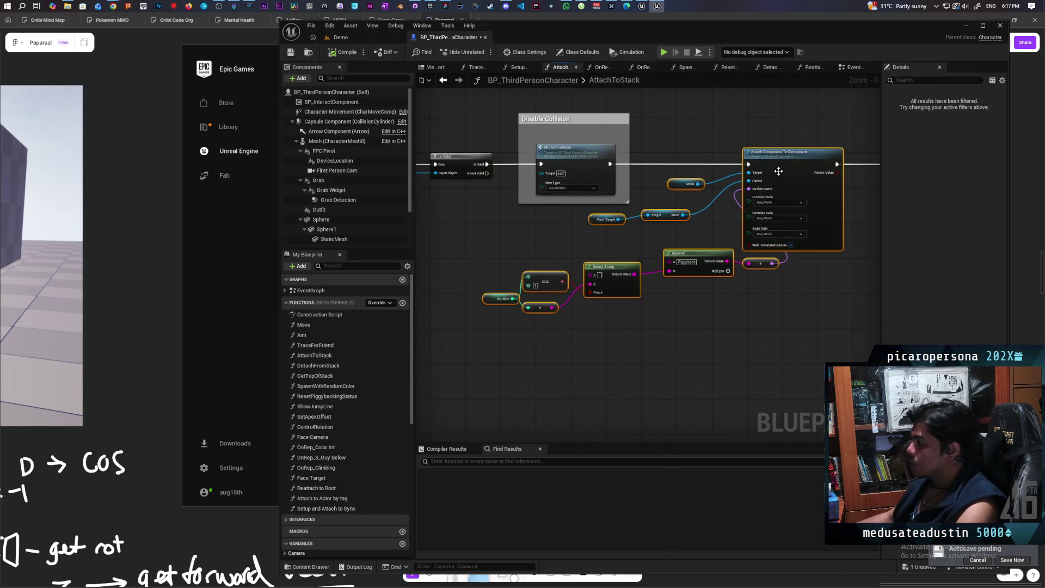
pyautogui.moveTo(779, 170); pyautogui.dragTo(883, 173)
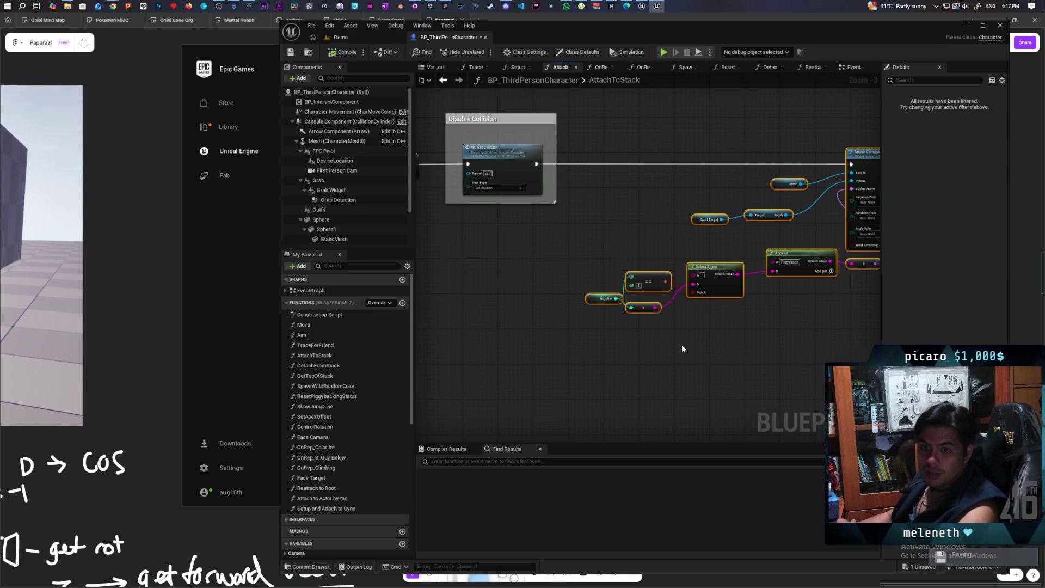
pyautogui.moveTo(682, 348)
pyautogui.mouseDown()
pyautogui.moveTo(583, 389)
pyautogui.moveTo(679, 392)
pyautogui.mouseUp()
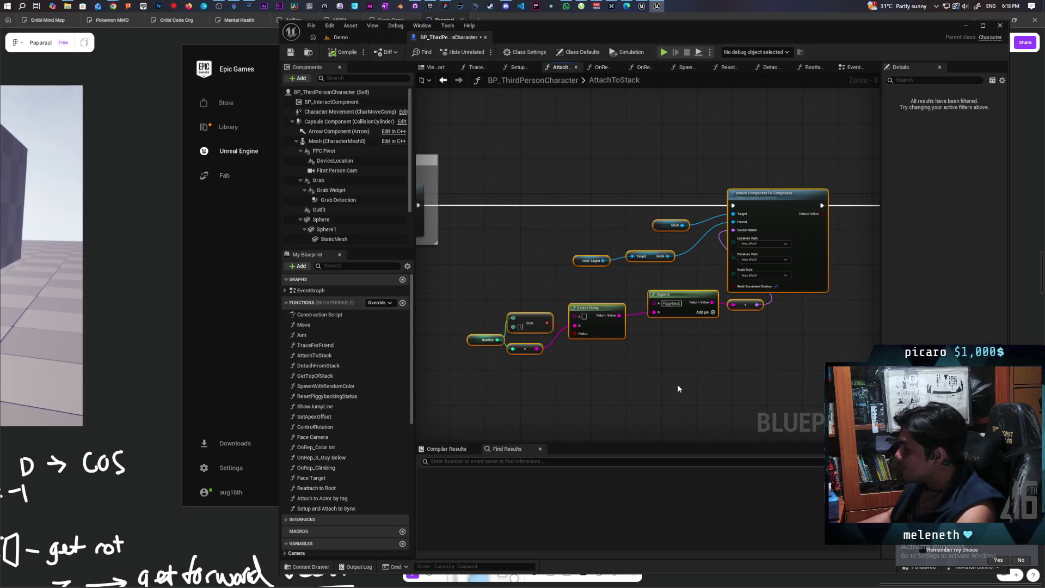
pyautogui.scroll(3, 632, 224)
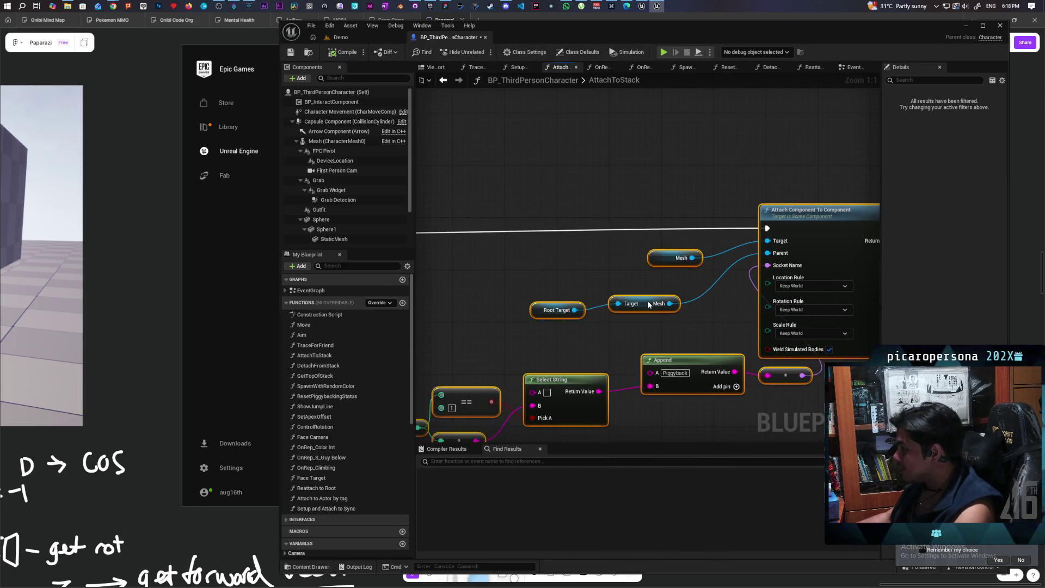
pyautogui.scroll(-3, 584, 300)
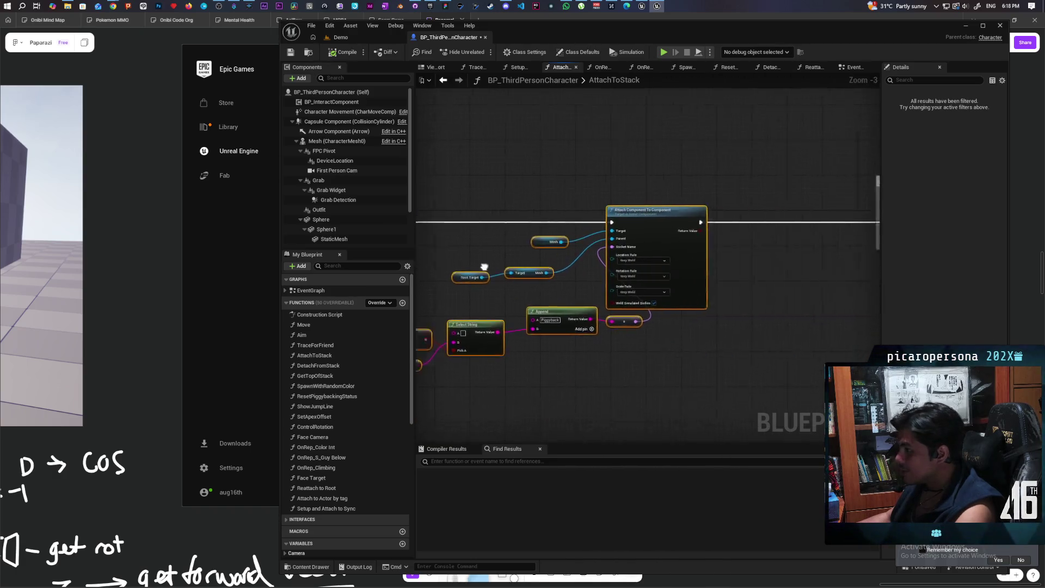
pyautogui.moveTo(835, 338); pyautogui.dragTo(802, 333)
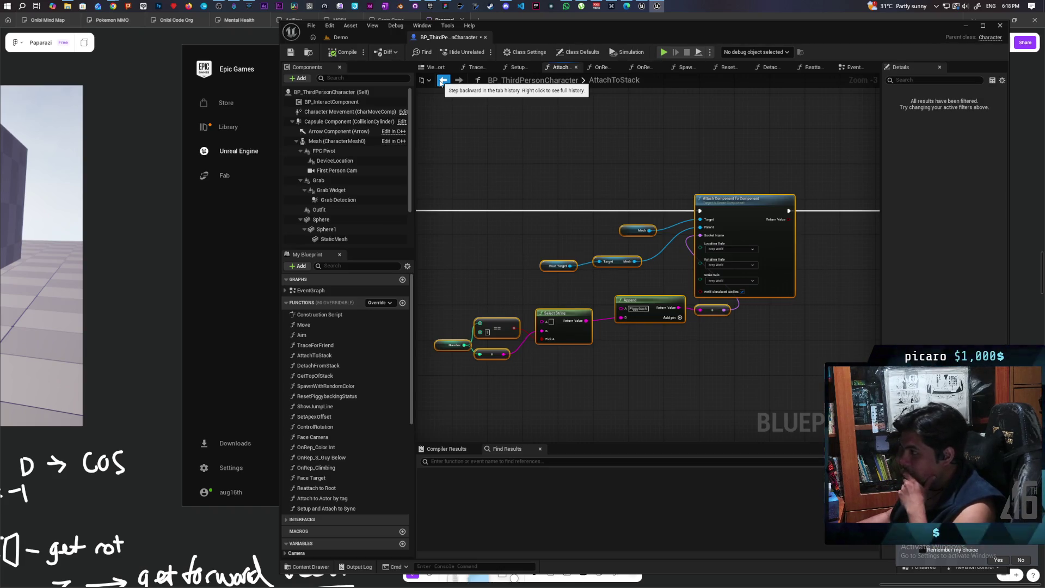
pyautogui.click(442, 81)
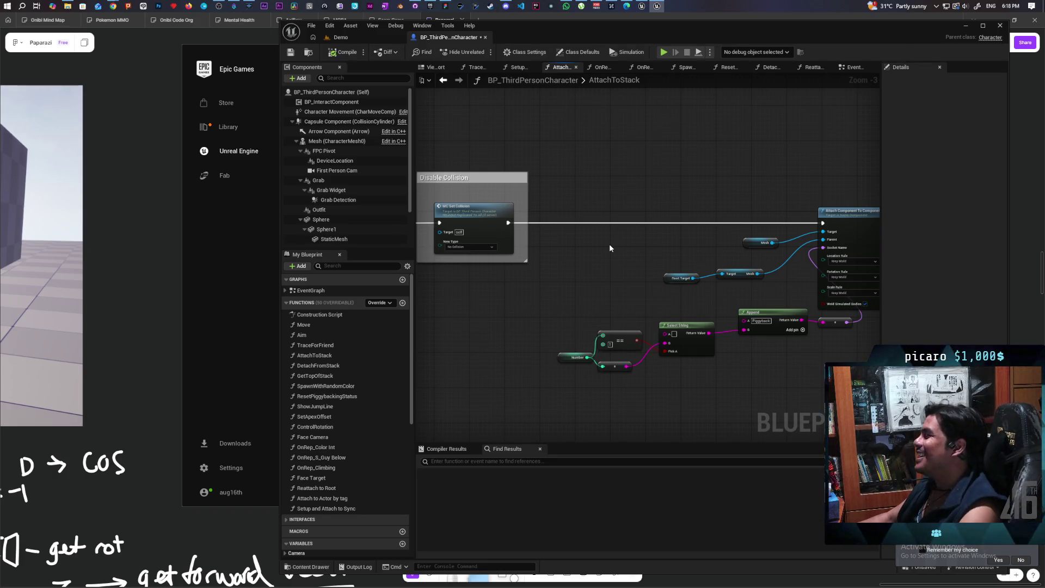
# Step: Add a Mesh getter node to the AttachToStack graph, then delete it as unneeded
pyautogui.scroll(3, 610, 245)
pyautogui.moveTo(569, 265)
pyautogui.mouseDown()
pyautogui.moveTo(570, 248)
pyautogui.moveTo(592, 294)
pyautogui.mouseUp()
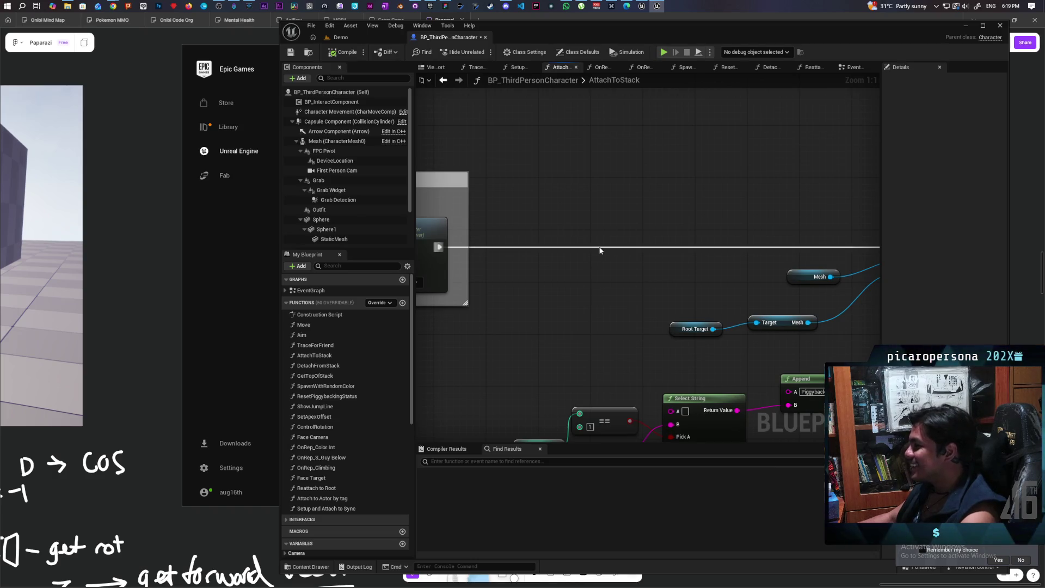
pyautogui.moveTo(631, 221)
pyautogui.mouseDown()
pyautogui.moveTo(766, 181)
pyautogui.moveTo(612, 152)
pyautogui.moveTo(612, 167)
pyautogui.mouseUp()
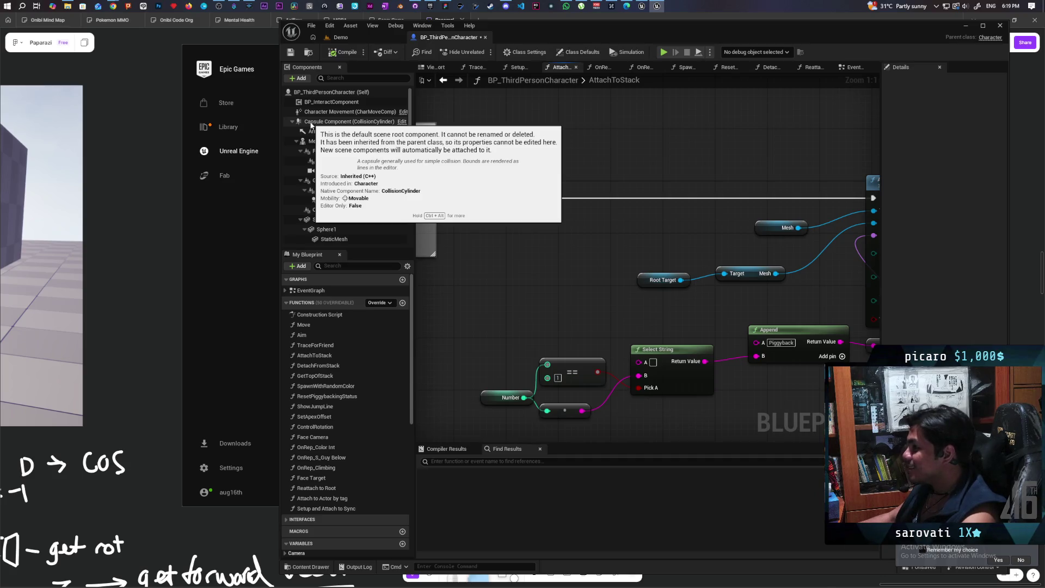
pyautogui.moveTo(327, 141); pyautogui.dragTo(474, 128)
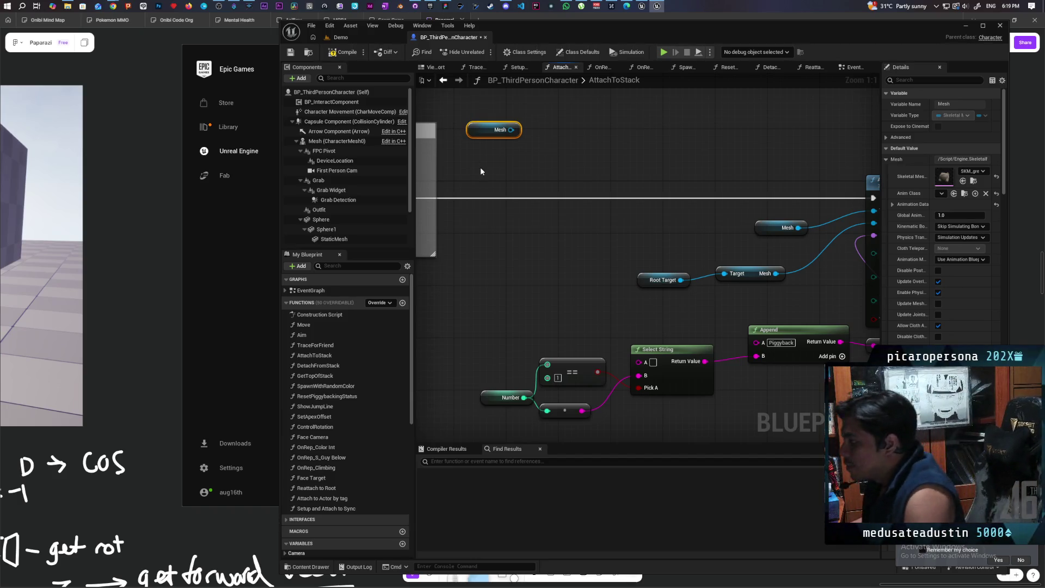
pyautogui.press('Delete')
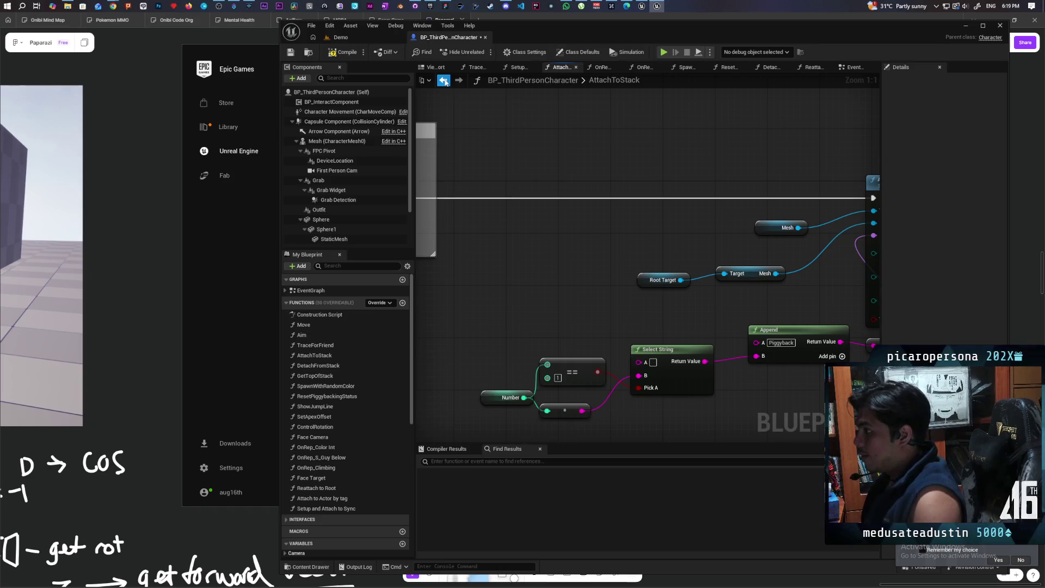
# Step: Reopen Attach to Stack from the EventGraph and drag a new wire from MC Set Collision's exec pin
pyautogui.click(444, 81)
pyautogui.scroll(-5, 688, 174)
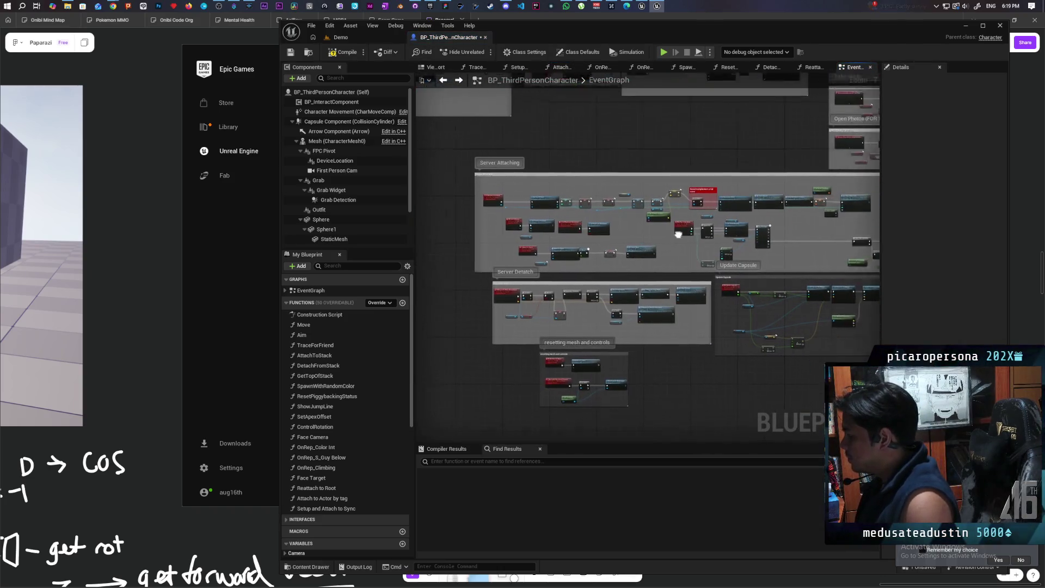
pyautogui.scroll(5, 679, 235)
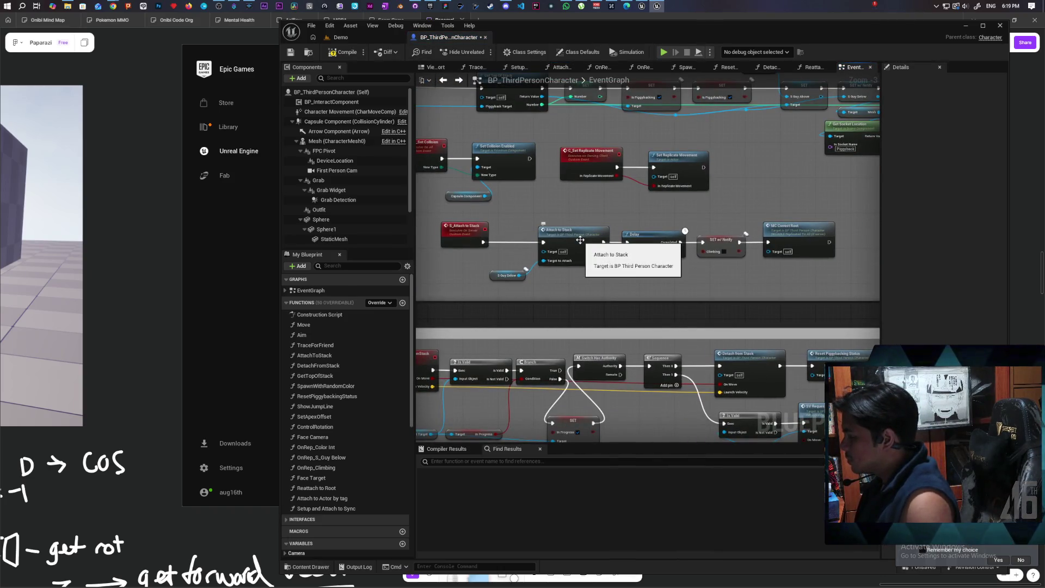
pyautogui.doubleClick(580, 239)
pyautogui.moveTo(524, 229); pyautogui.dragTo(606, 226)
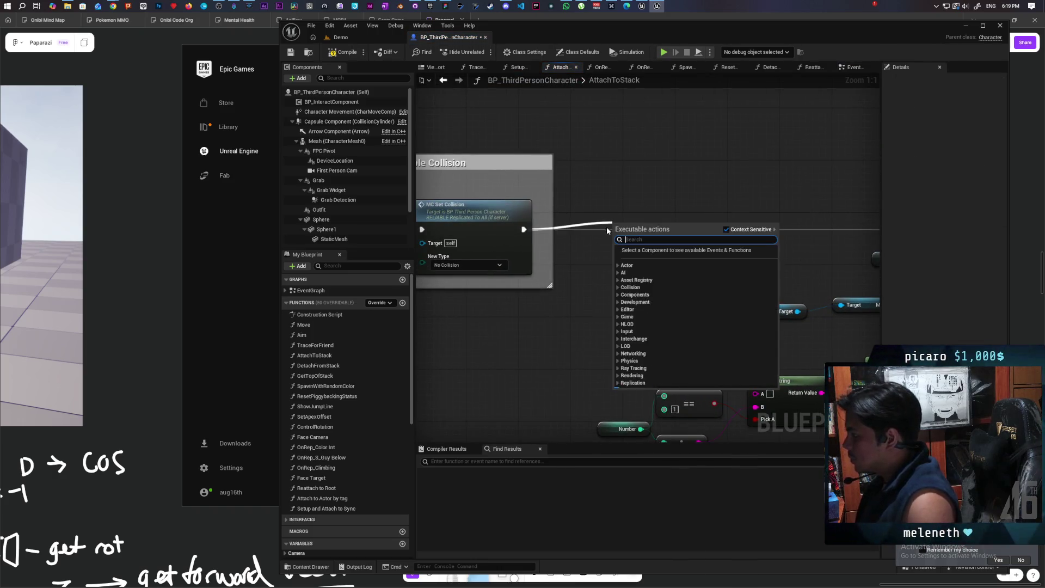
# Step: Add an MC Play Montage node after MC Set Collision using the 'mc pla' search
pyautogui.write('mc pla')
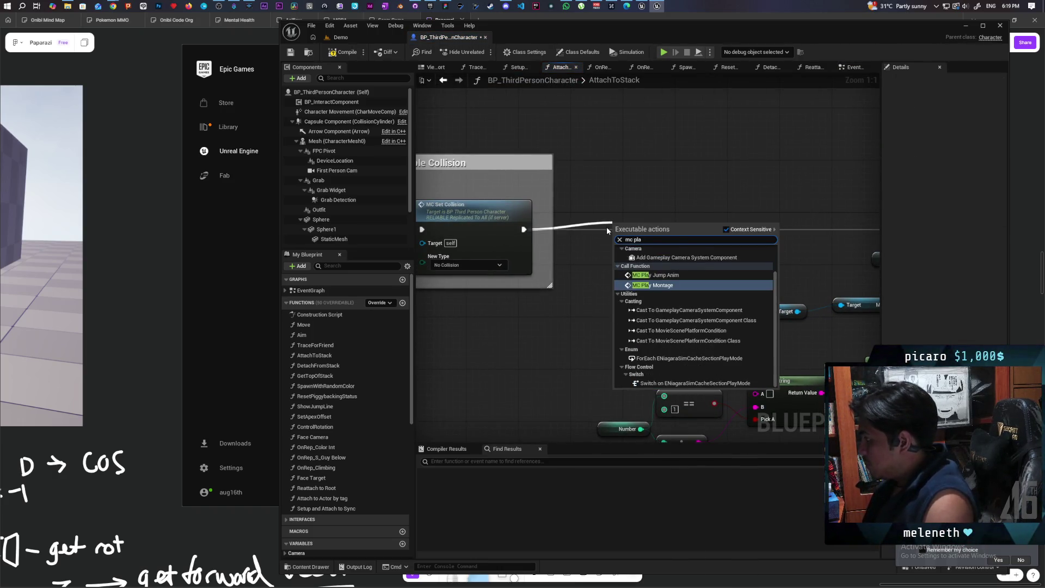
pyautogui.press('Return')
pyautogui.moveTo(623, 242); pyautogui.dragTo(611, 222)
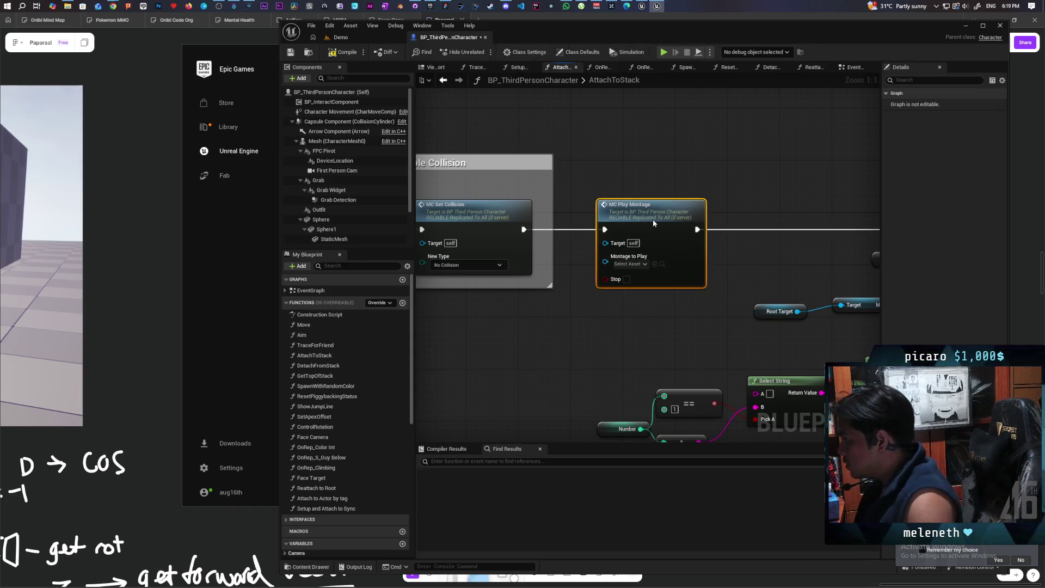
# Step: Set Montage to Play to SKM_Oni_Sit_Montage and save the blueprint
pyautogui.click(642, 263)
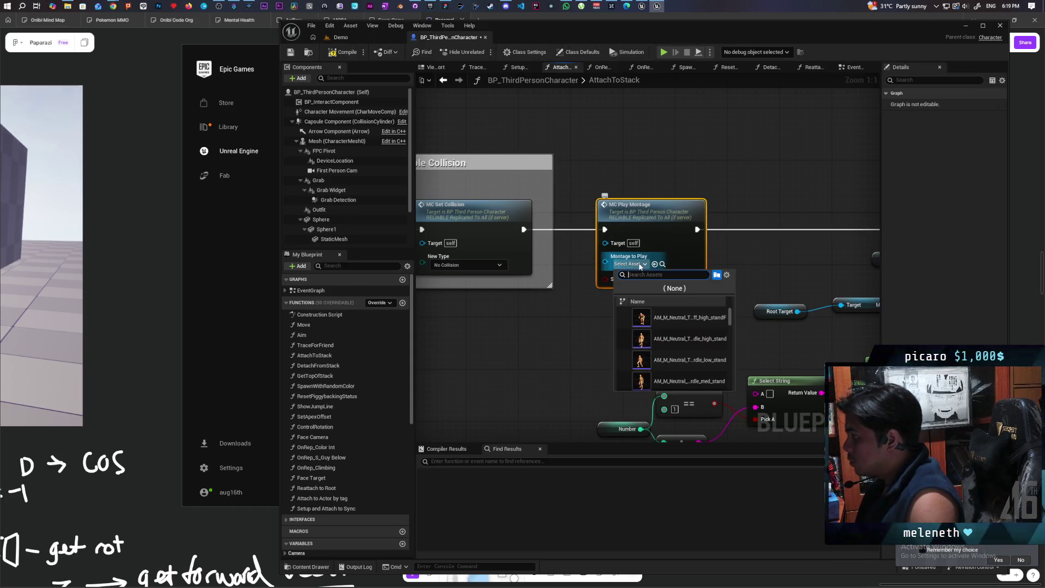
pyautogui.press('Escape')
pyautogui.click(307, 567)
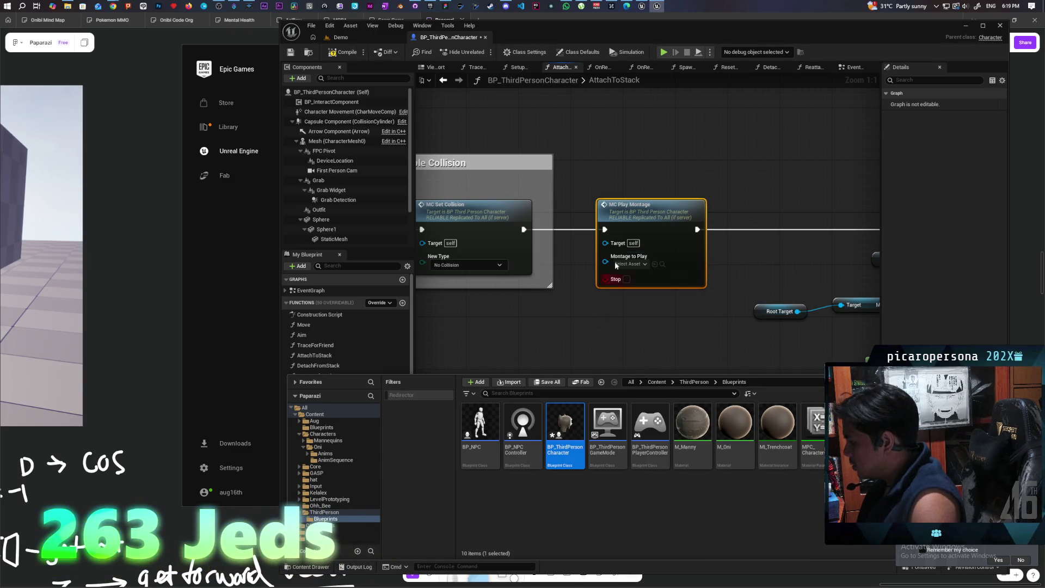
pyautogui.click(635, 265)
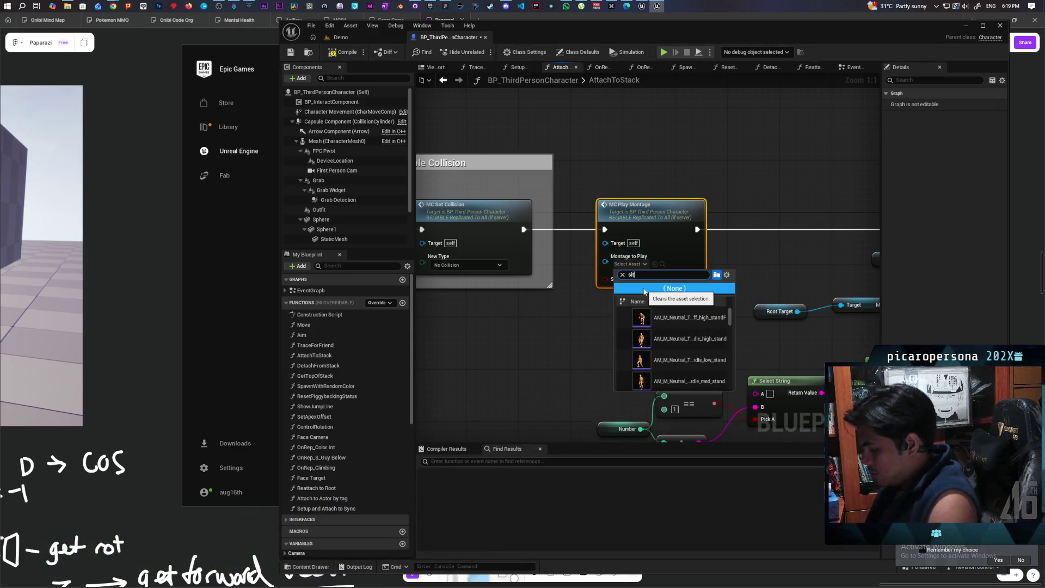
pyautogui.write('sit')
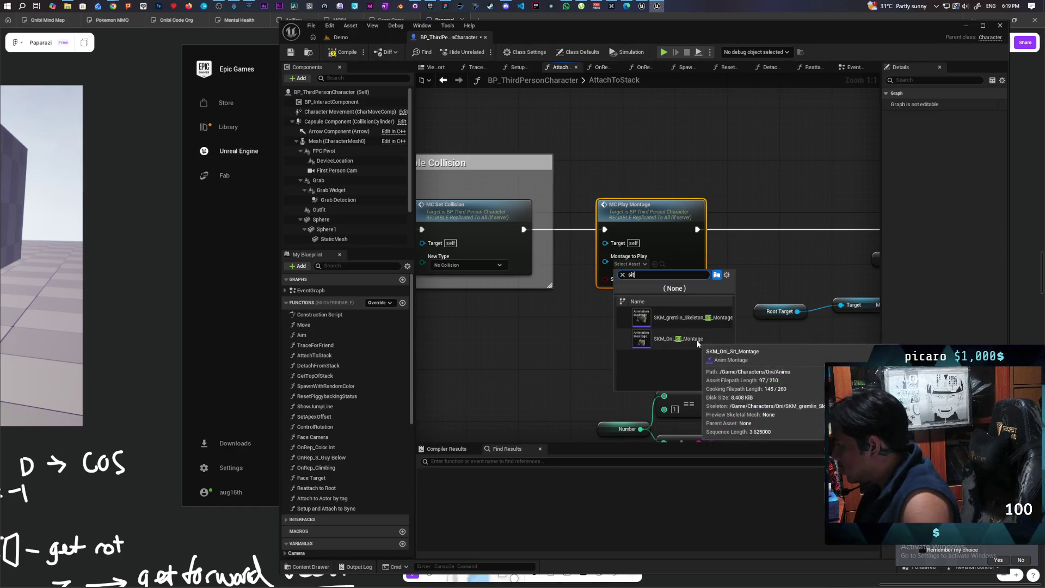
pyautogui.click(697, 340)
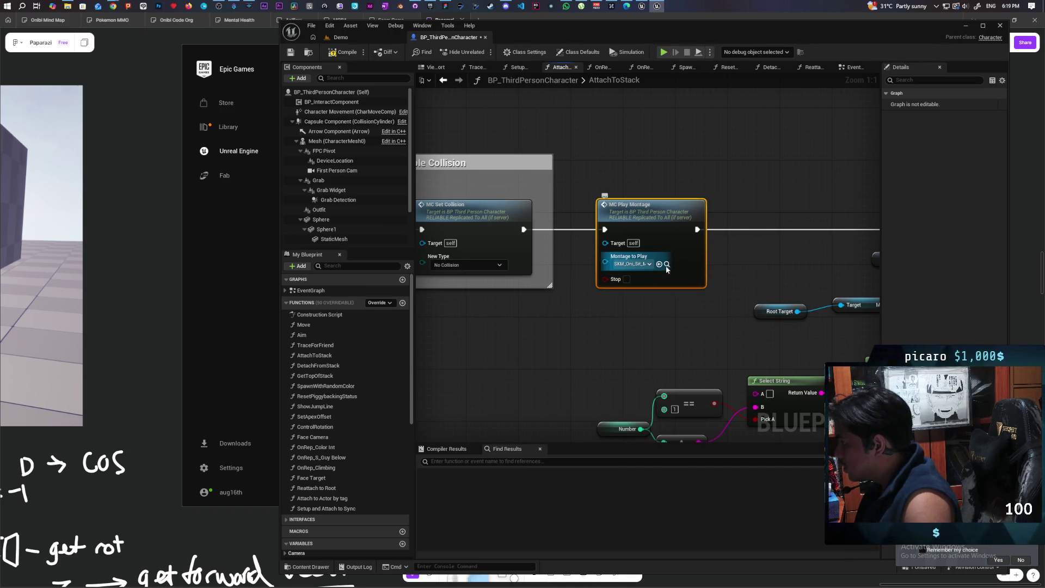
pyautogui.click(666, 265)
pyautogui.moveTo(682, 322); pyautogui.dragTo(561, 314)
pyautogui.click(344, 51)
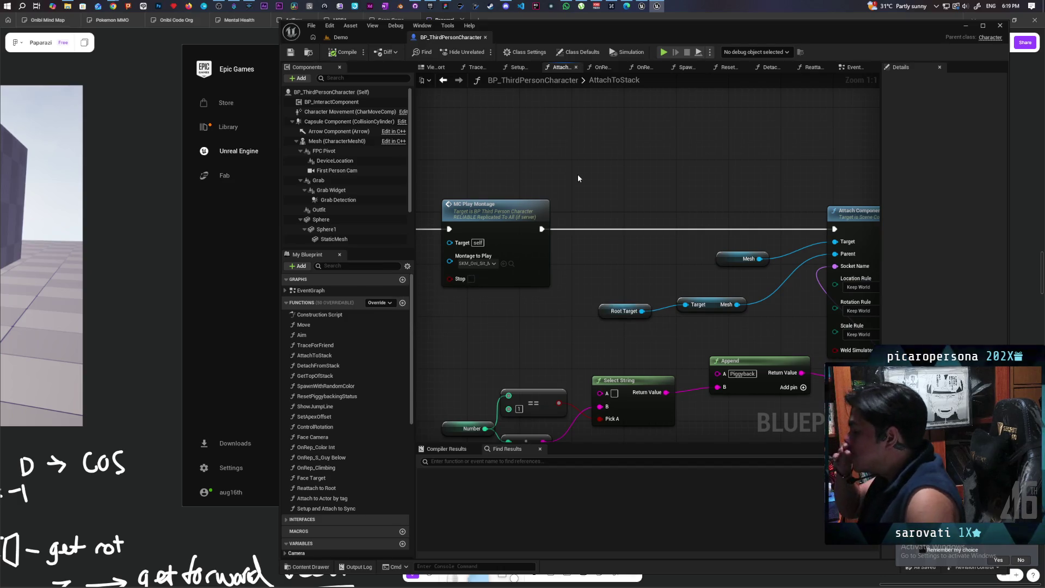
# Step: Set Attach Component To Component's Location Rule to Snap to Target and return to the Demo level
pyautogui.moveTo(599, 191); pyautogui.dragTo(680, 189)
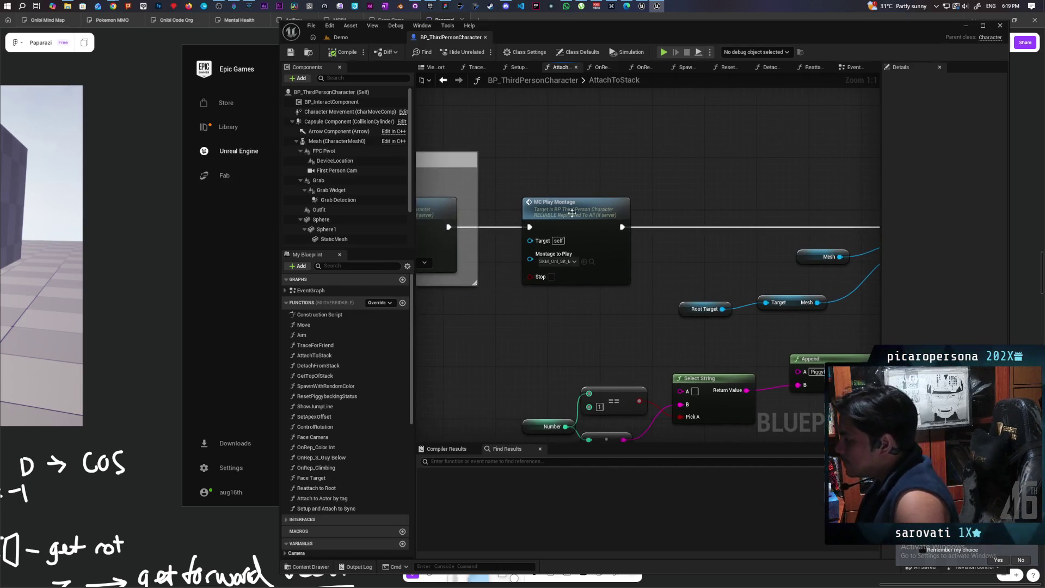
pyautogui.moveTo(573, 211)
pyautogui.mouseDown()
pyautogui.moveTo(457, 177)
pyautogui.moveTo(518, 170)
pyautogui.moveTo(565, 197)
pyautogui.moveTo(608, 204)
pyautogui.moveTo(524, 181)
pyautogui.mouseUp()
pyautogui.moveTo(555, 197); pyautogui.dragTo(513, 170)
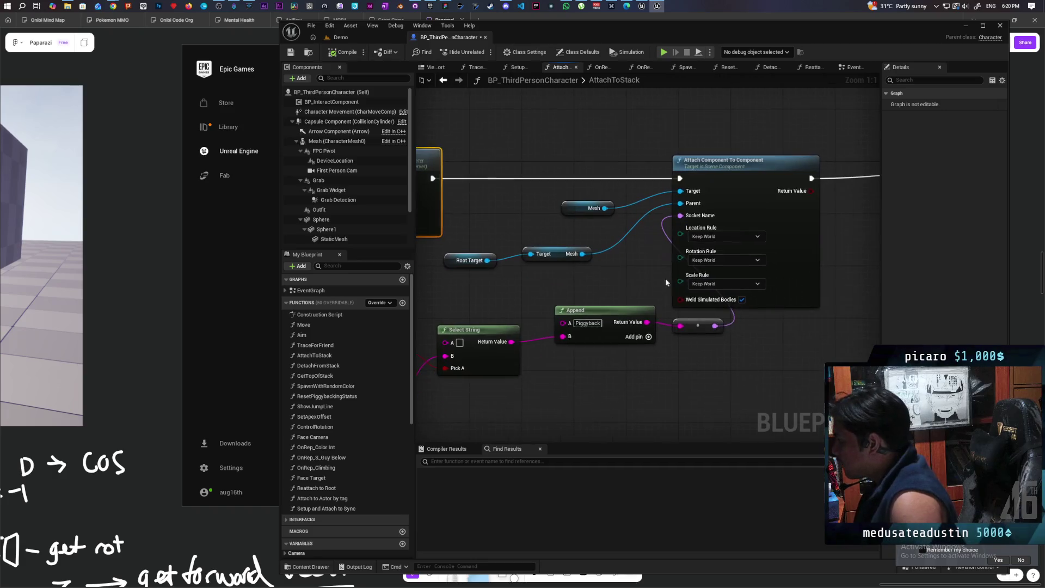
pyautogui.click(740, 240)
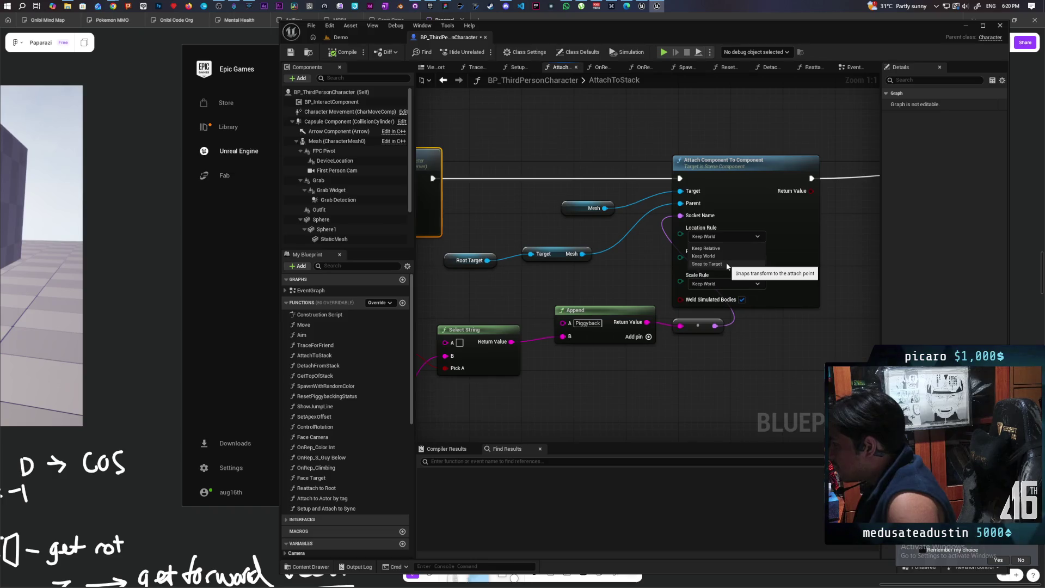
pyautogui.click(727, 265)
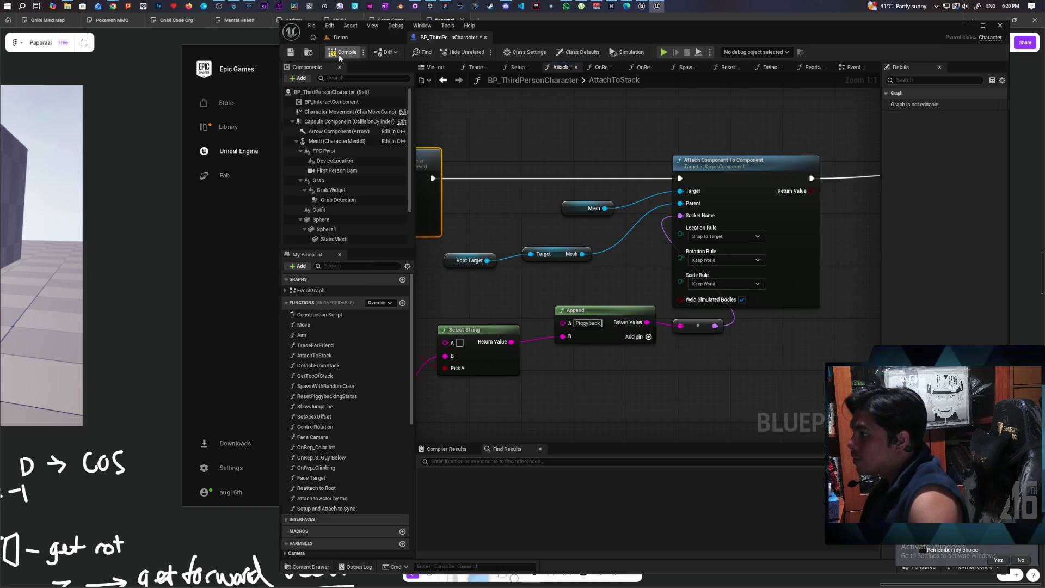
pyautogui.click(367, 40)
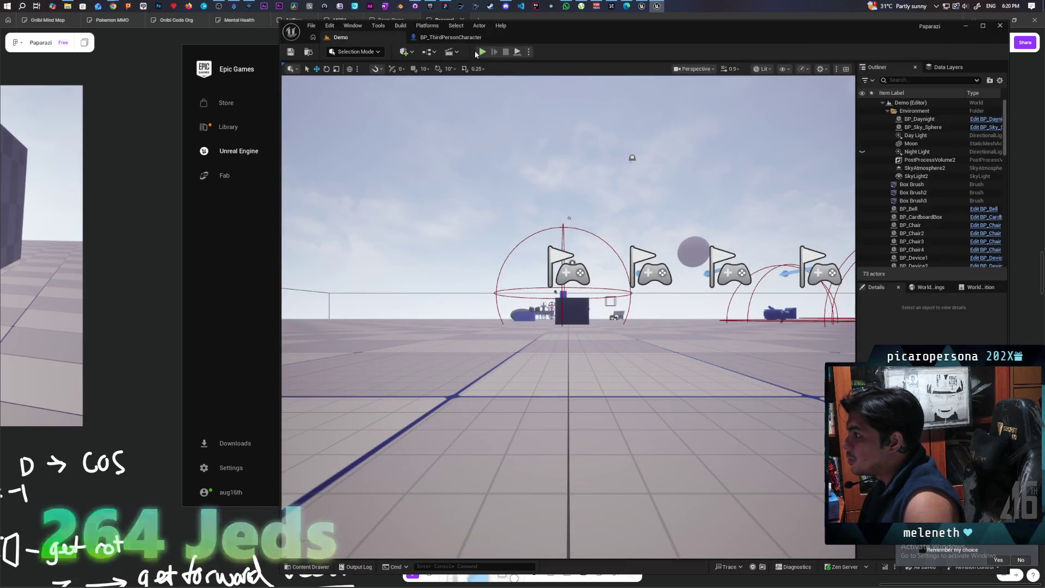
# Step: In the EventGraph, route MC Correct Root through Reattach To Root before Play Montage
pyautogui.click(462, 38)
pyautogui.click(443, 81)
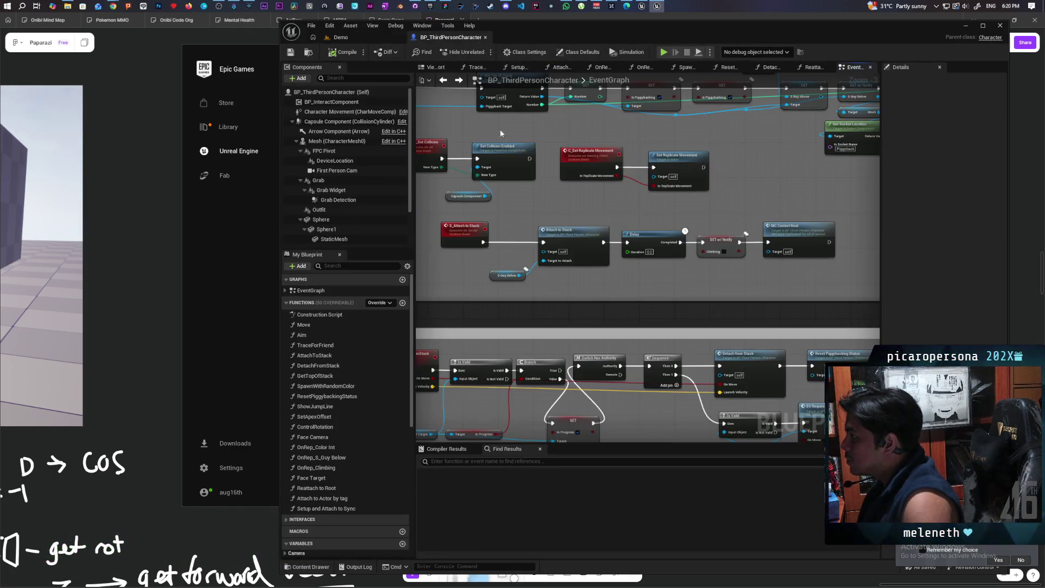
pyautogui.scroll(-5, 545, 191)
pyautogui.scroll(8, 615, 234)
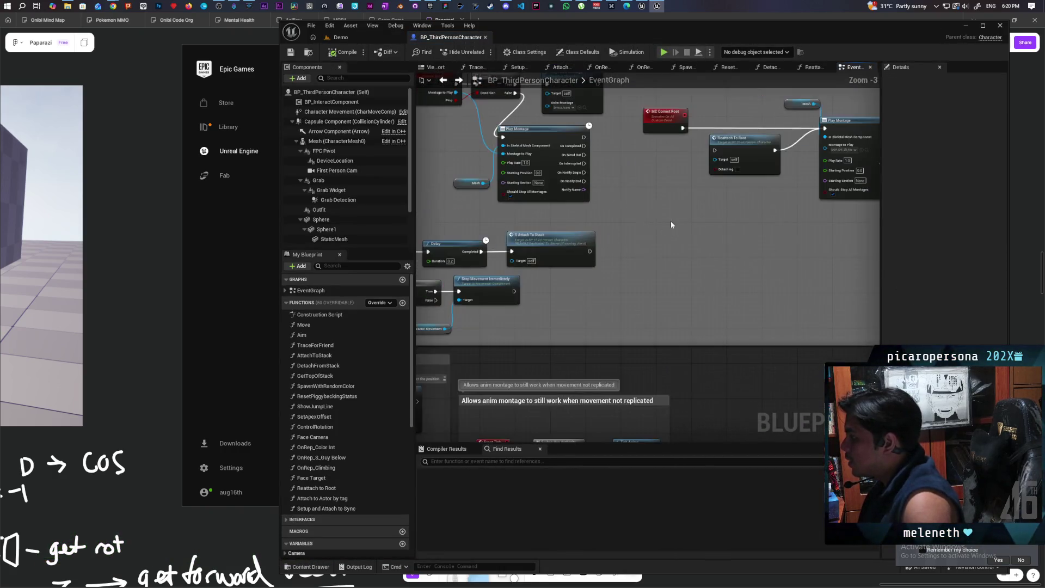
pyautogui.moveTo(486, 194)
pyautogui.mouseDown()
pyautogui.moveTo(536, 226)
pyautogui.moveTo(561, 193)
pyautogui.mouseUp()
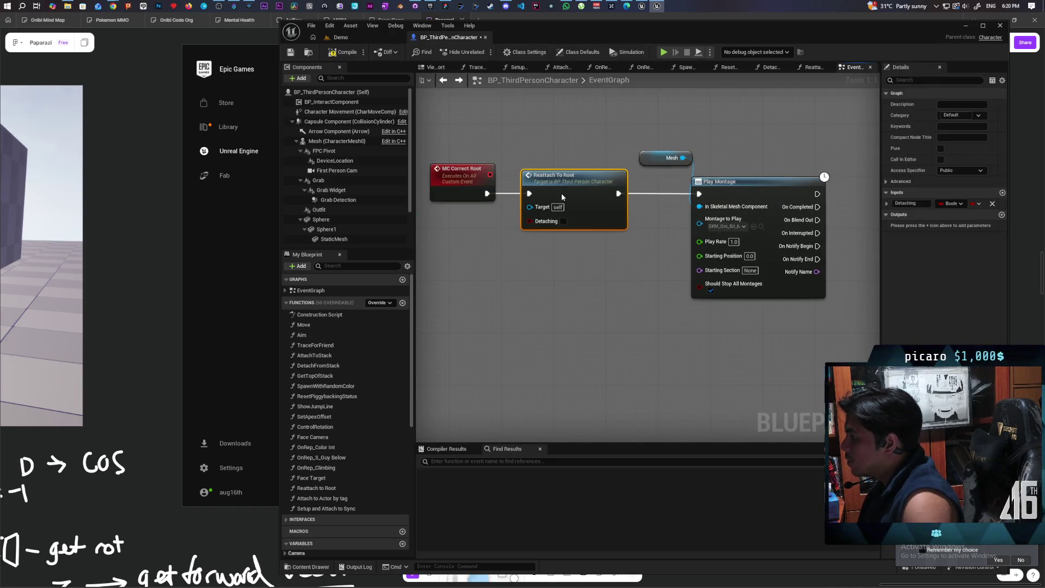
pyautogui.click(647, 197)
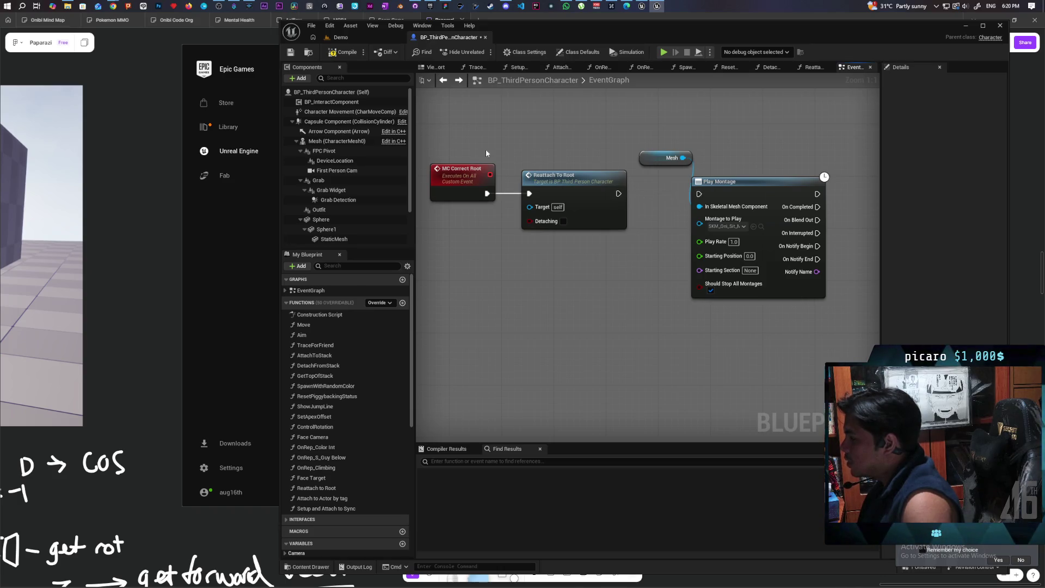
# Step: Save the blueprint and start a three-client Play In Editor session of the Demo level
pyautogui.hotkey('ctrl', 's')
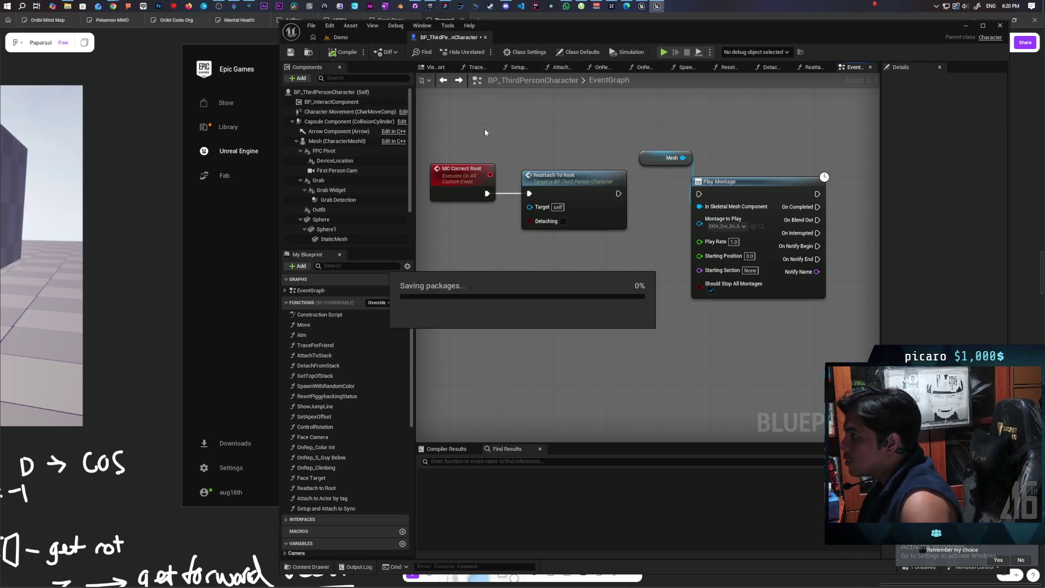
pyautogui.click(369, 38)
pyautogui.click(482, 51)
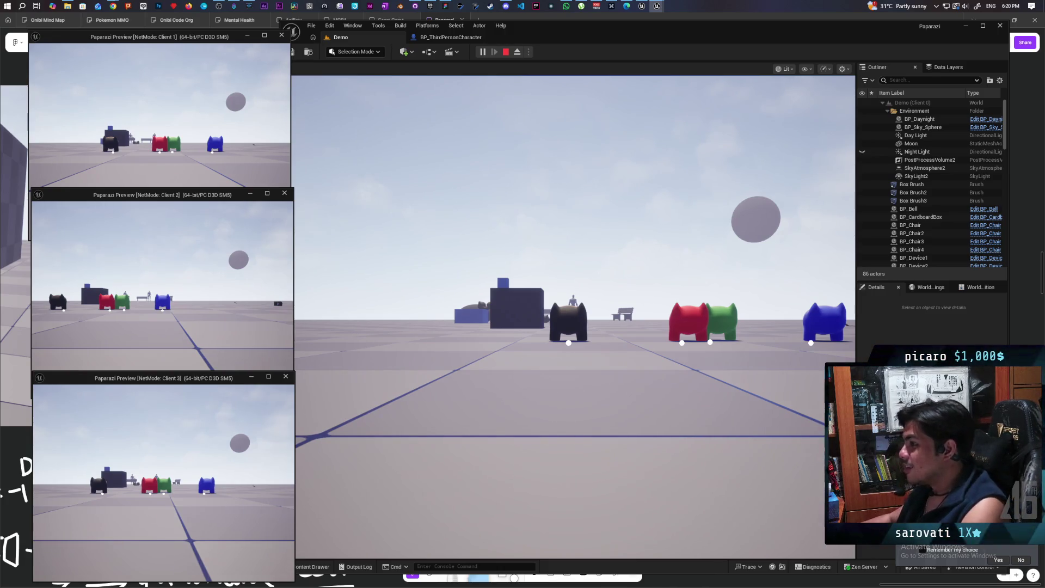
# Step: In Client 1, jump the red character onto the green and blue characters' backs in turn
pyautogui.click(158, 109)
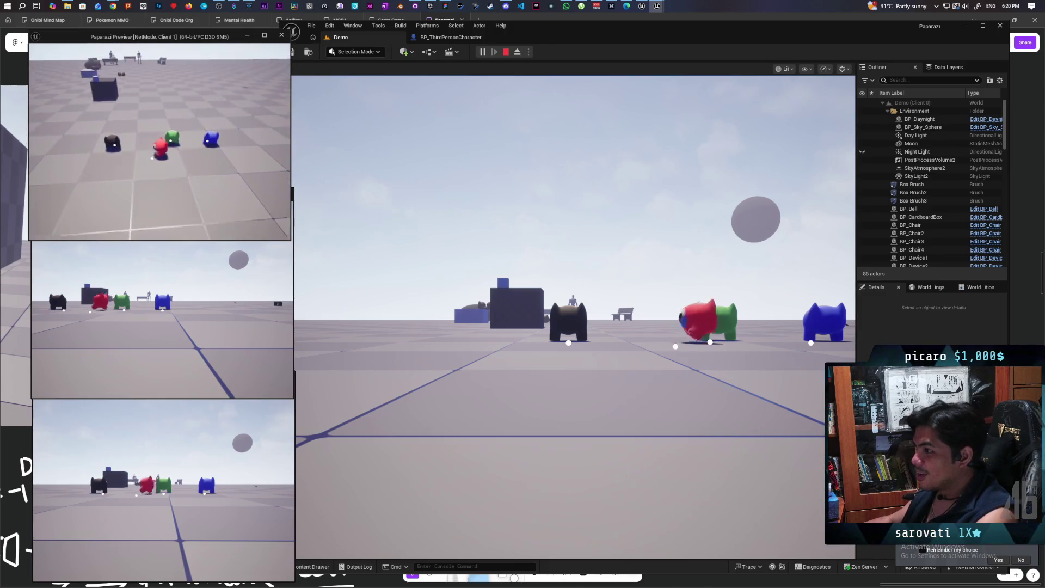
pyautogui.press('w')
pyautogui.press('w')
pyautogui.press('space')
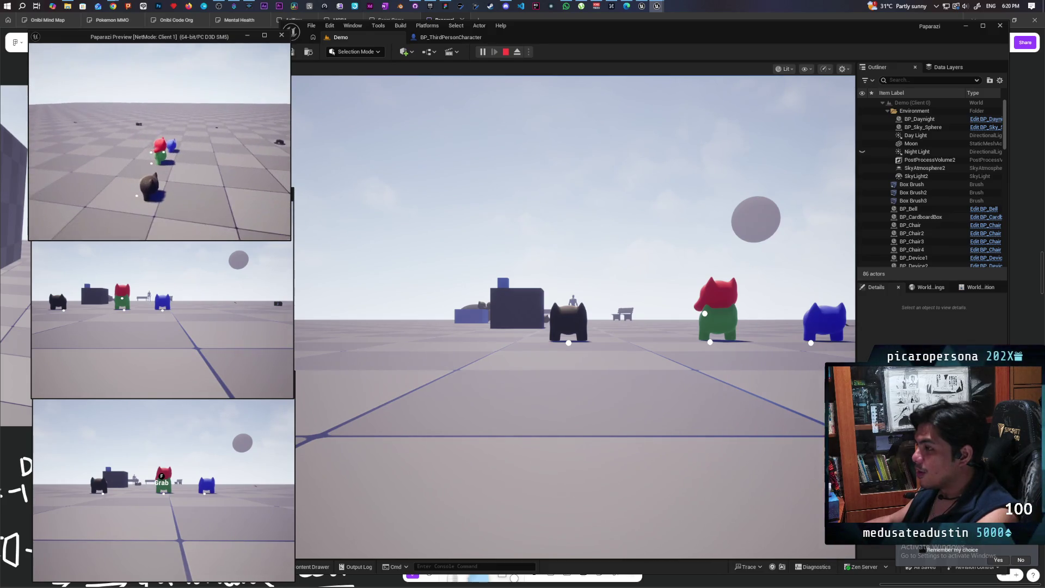
pyautogui.press('d')
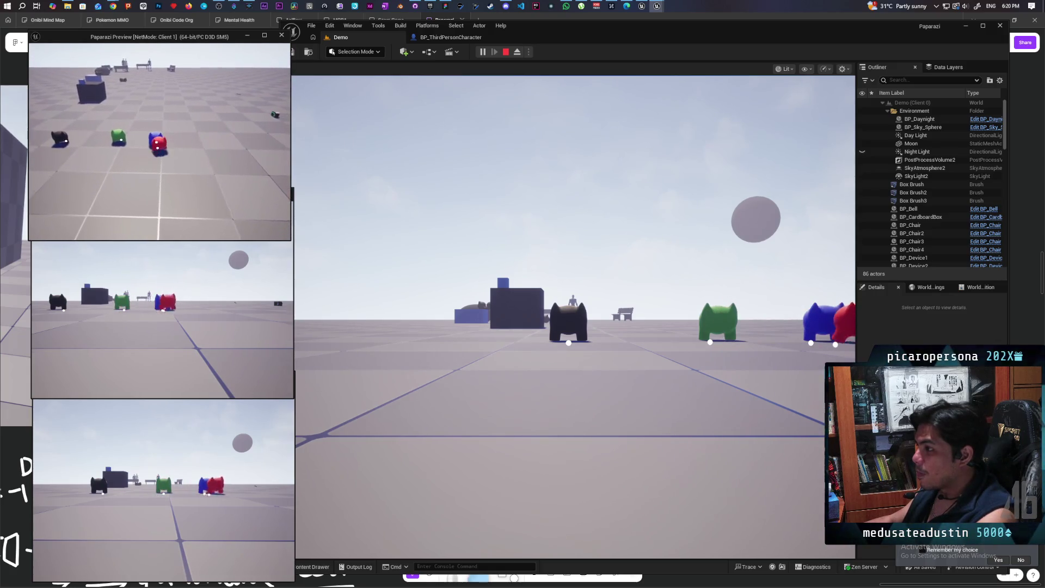
pyautogui.press('space')
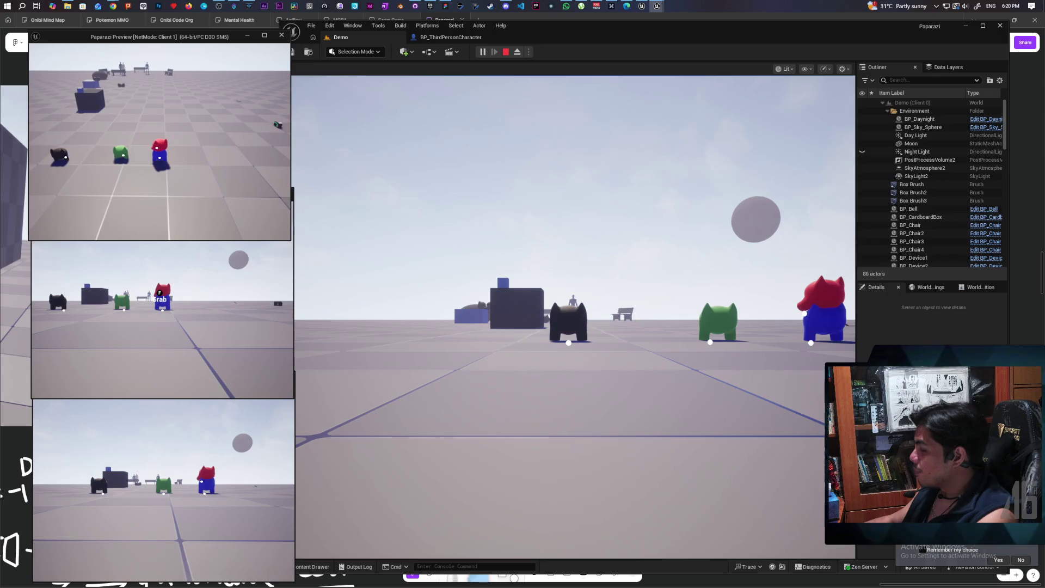
pyautogui.press('a')
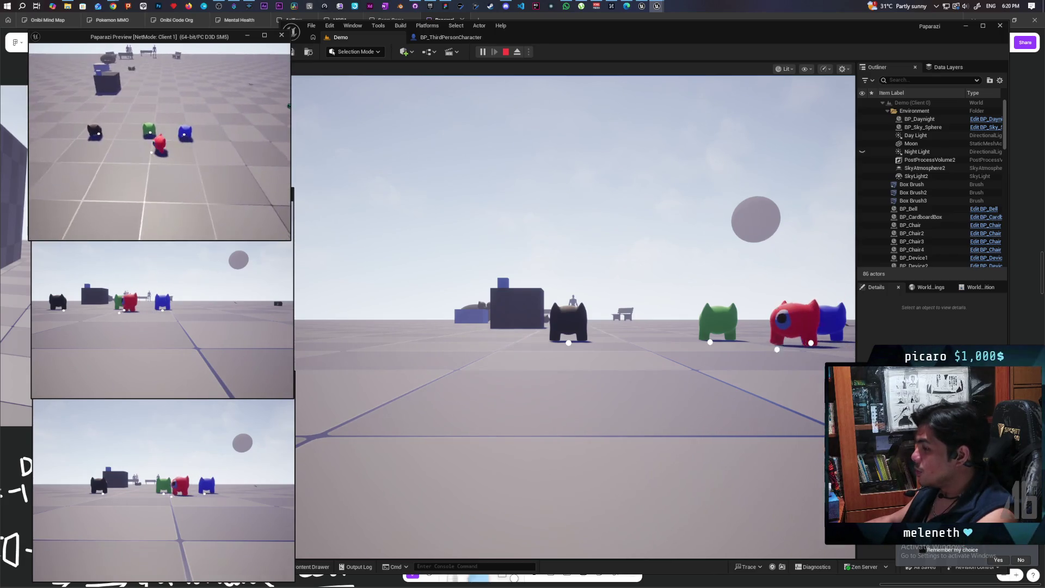
pyautogui.press('a')
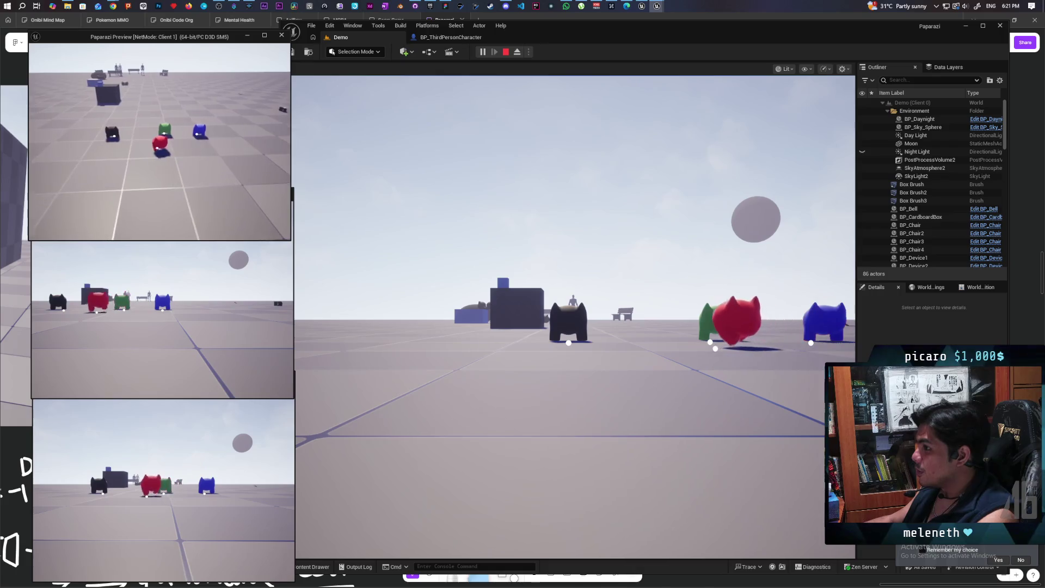
pyautogui.press('space')
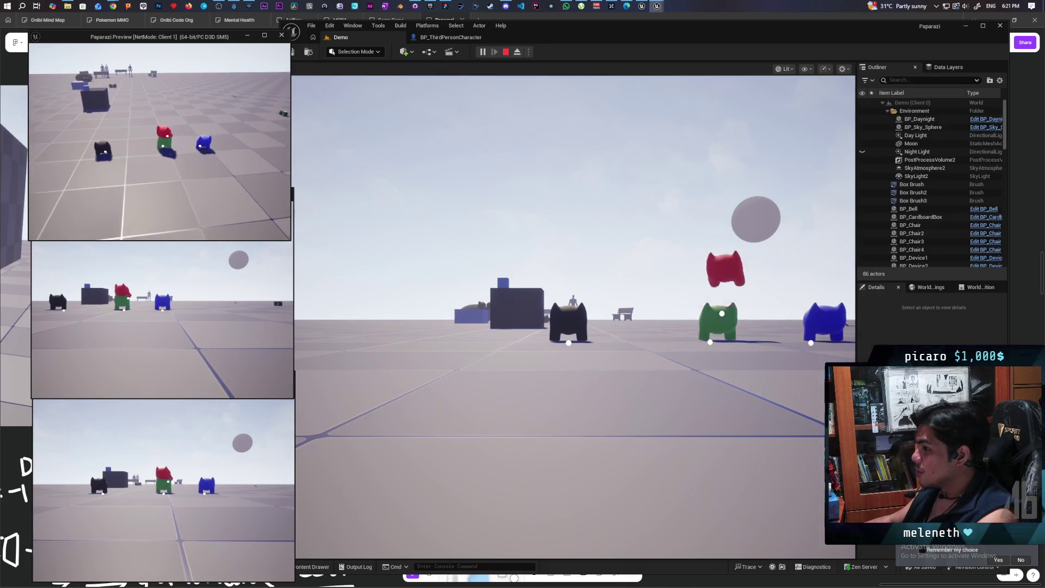
pyautogui.press('space')
pyautogui.press('d')
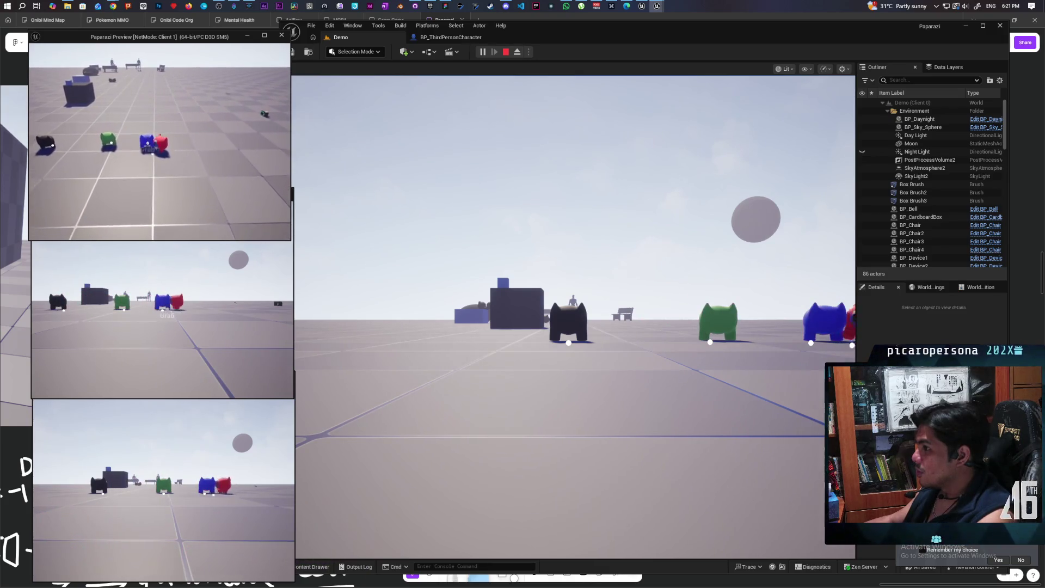
pyautogui.press('a')
pyautogui.press('space')
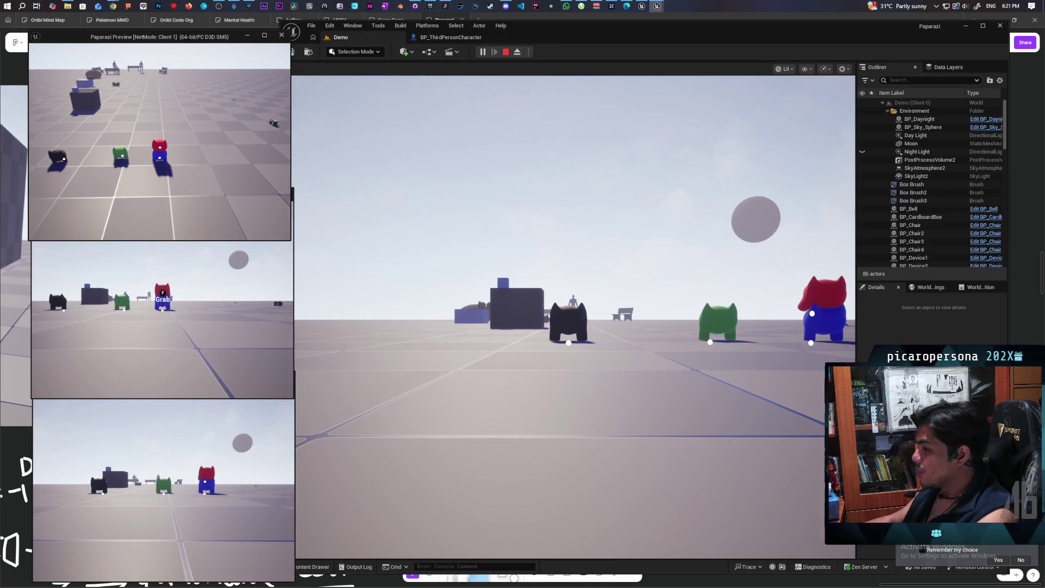
# Step: Piggyback onto green and then blue once more, then stop the play session
pyautogui.press('a')
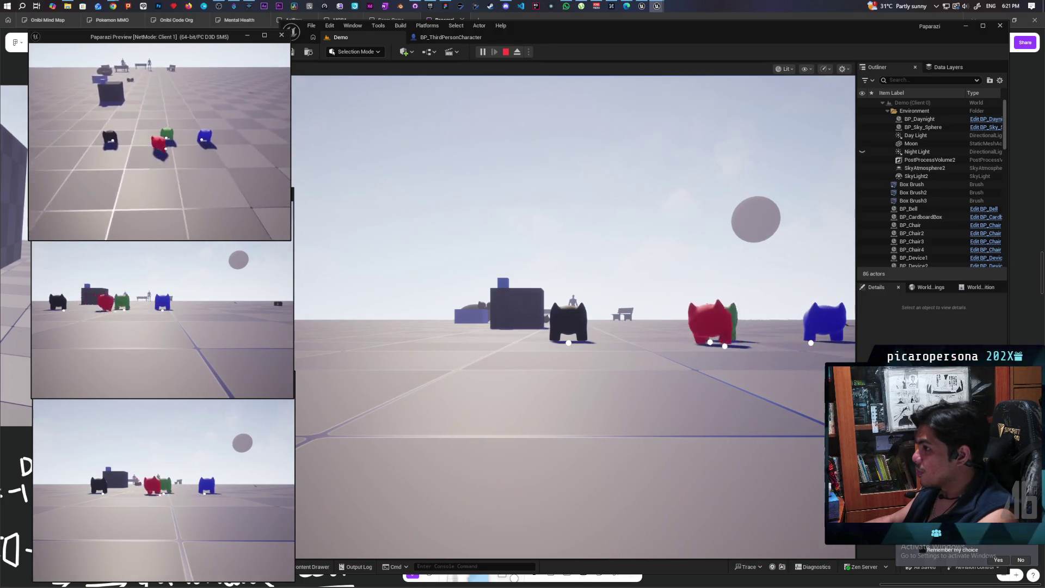
pyautogui.press('w')
pyautogui.press('space')
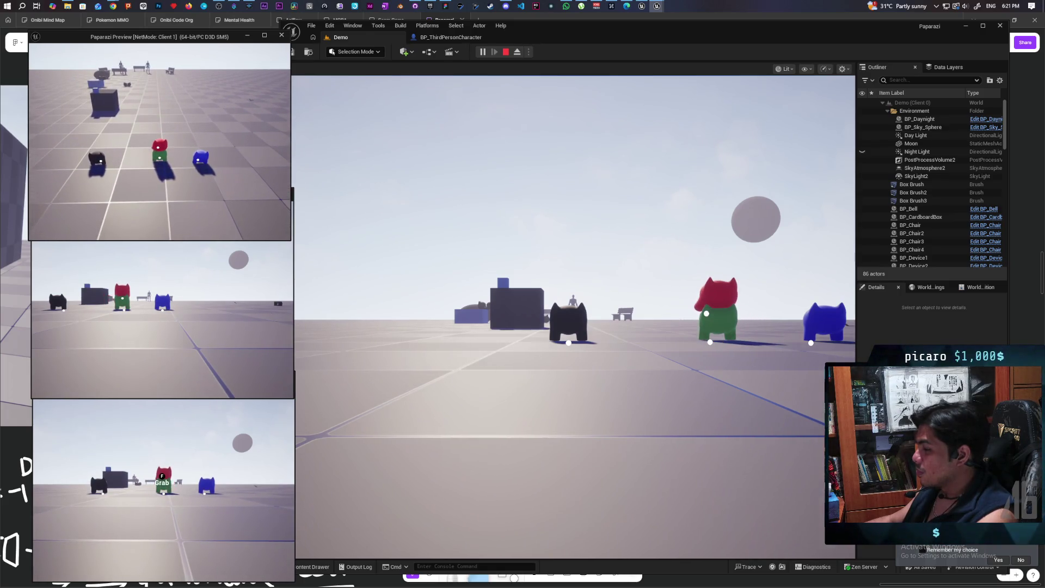
pyautogui.press('s')
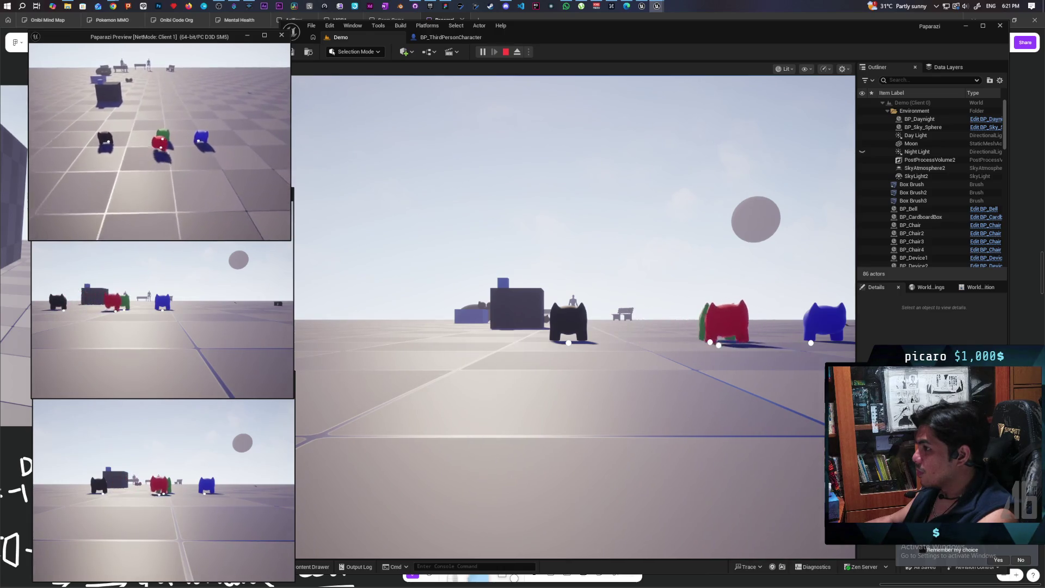
pyautogui.press('w')
pyautogui.press('space')
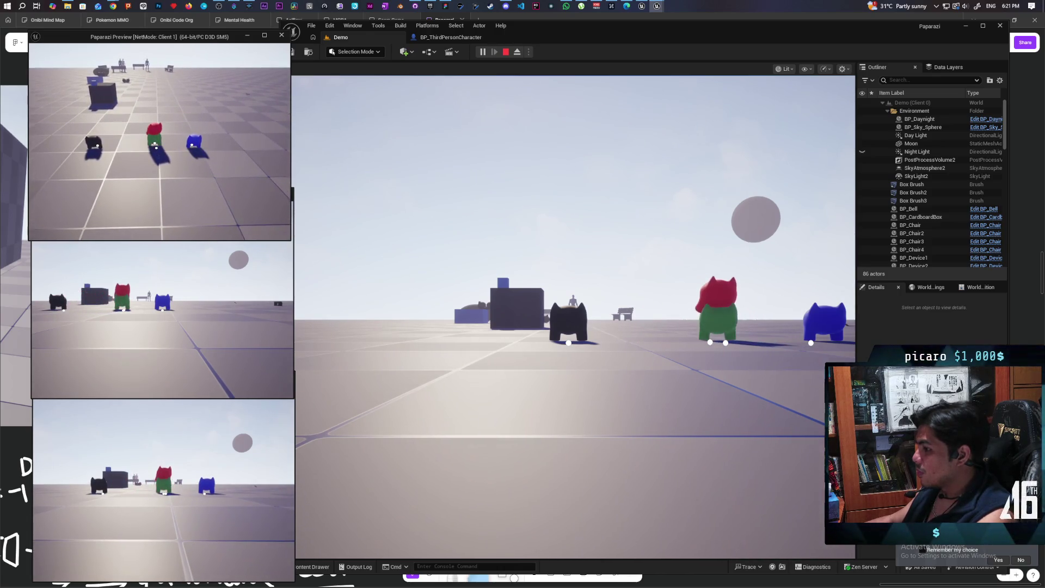
pyautogui.press('space')
pyautogui.press('d')
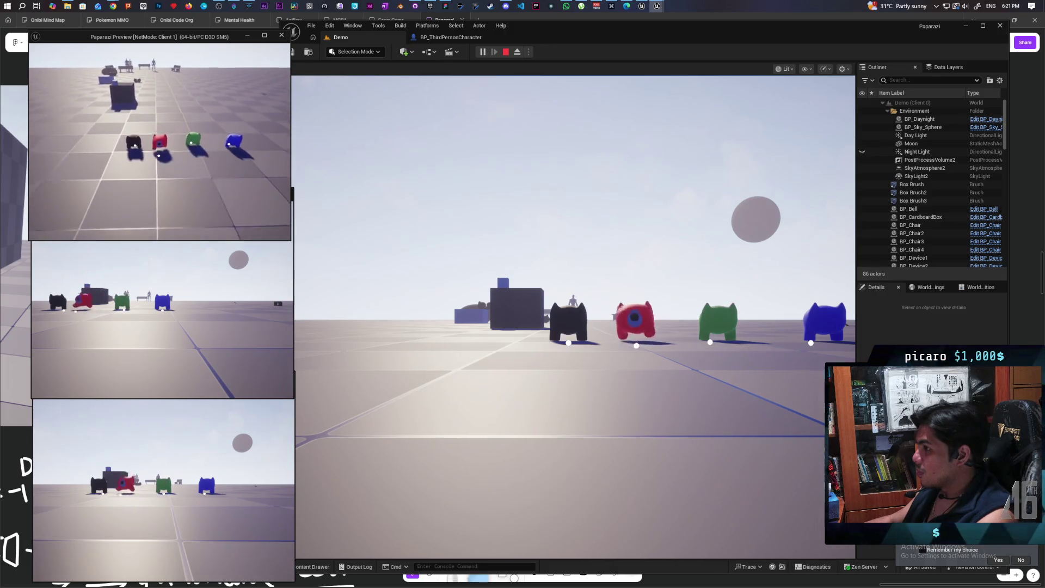
pyautogui.press('space')
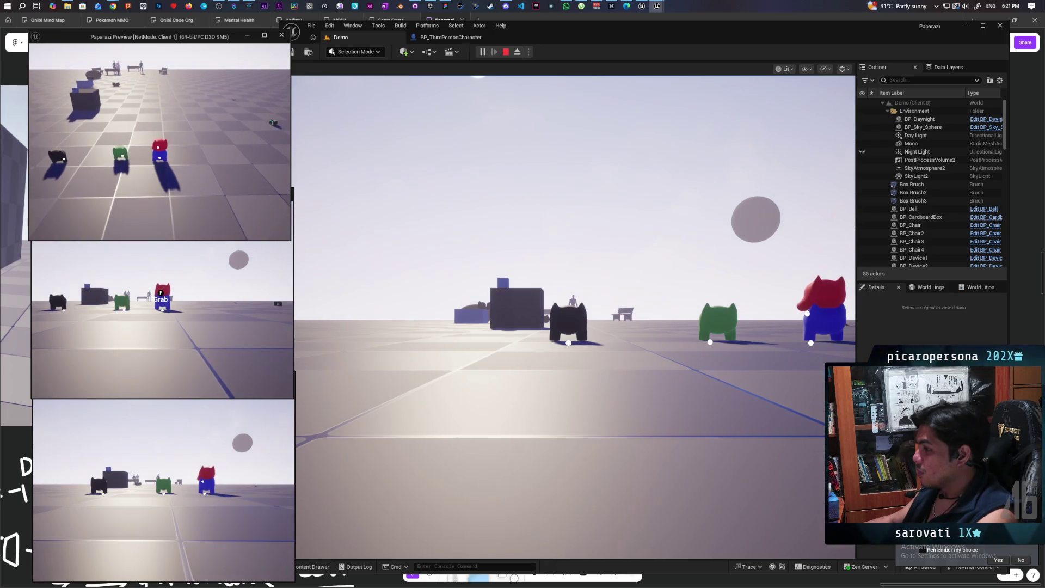
pyautogui.press('Escape')
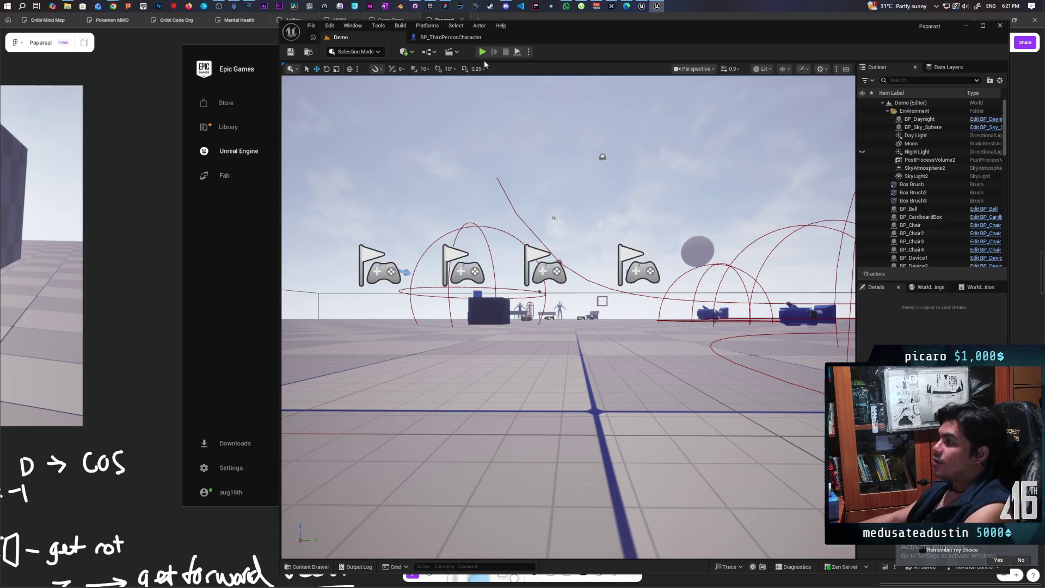
# Step: Paste a copy of the custom event into the character's EventGraph as MC Position Sitting
pyautogui.click(451, 37)
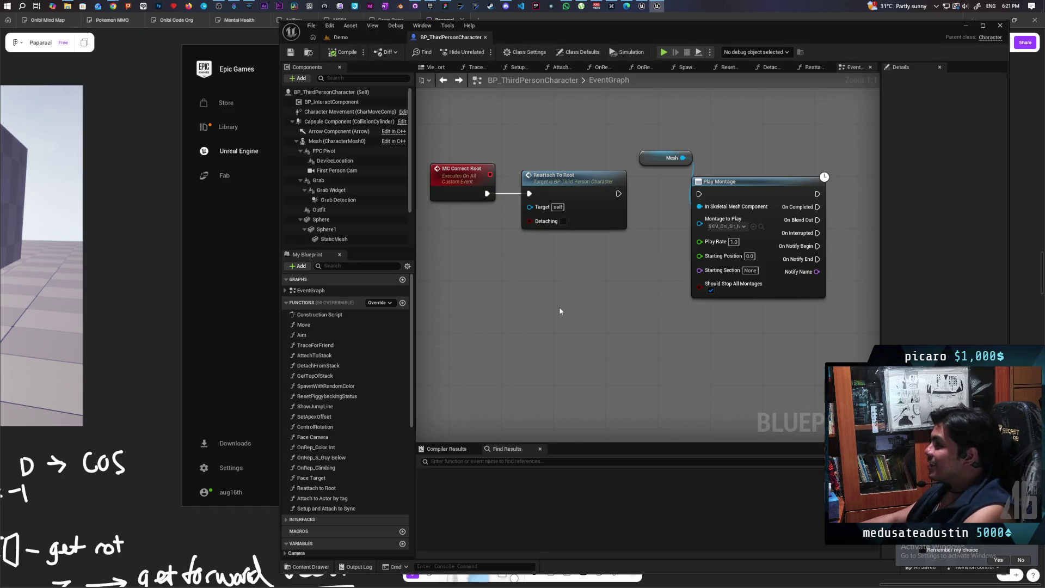
pyautogui.moveTo(560, 307)
pyautogui.mouseDown()
pyautogui.moveTo(644, 289)
pyautogui.moveTo(629, 317)
pyautogui.mouseUp()
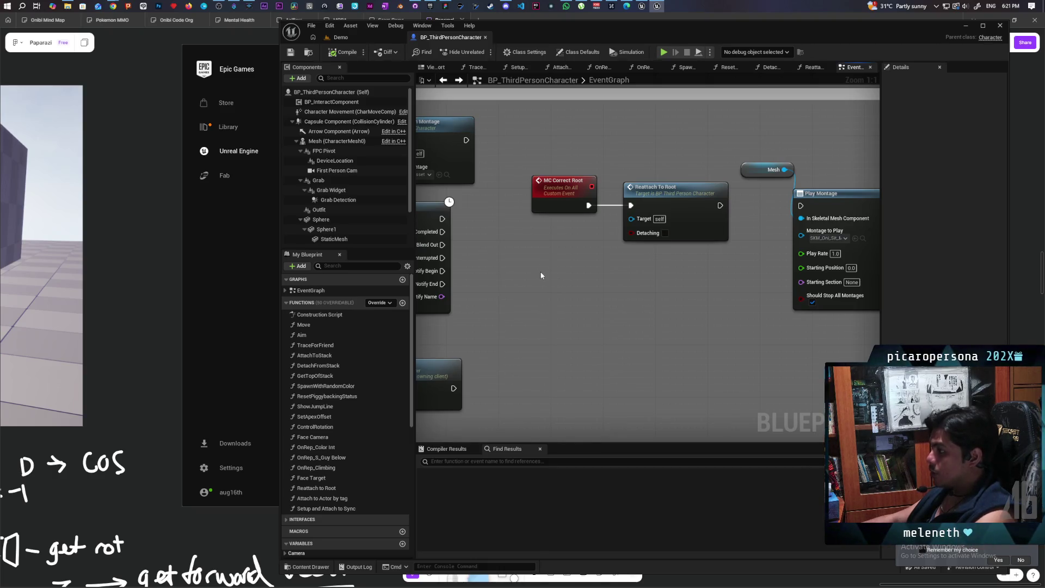
pyautogui.hotkey('ctrl', 'v')
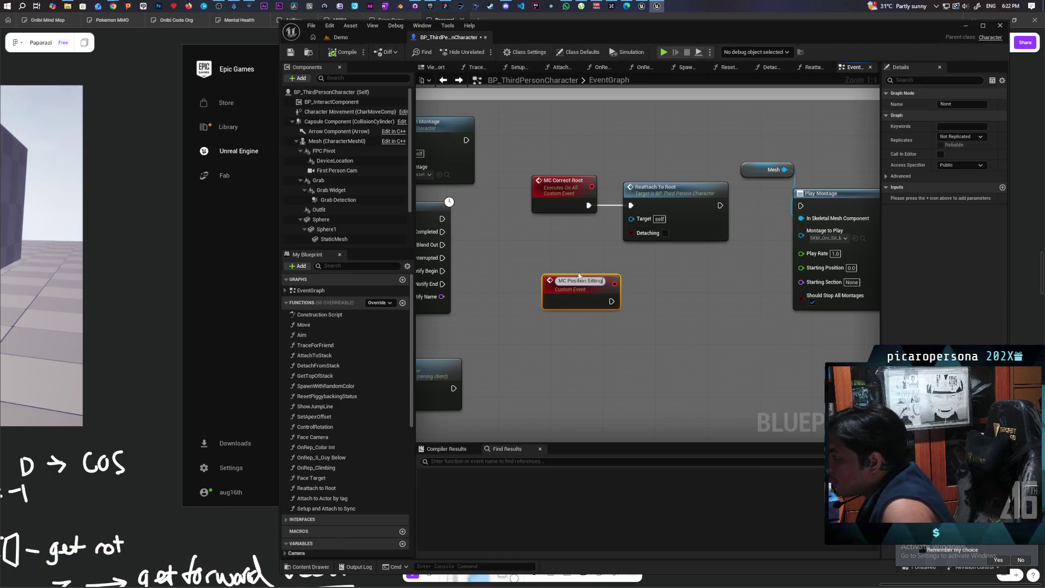
# Step: Place MC Position Sitting below the other events and make it a Reliable Multicast
pyautogui.click(576, 315)
pyautogui.moveTo(561, 295); pyautogui.dragTo(569, 308)
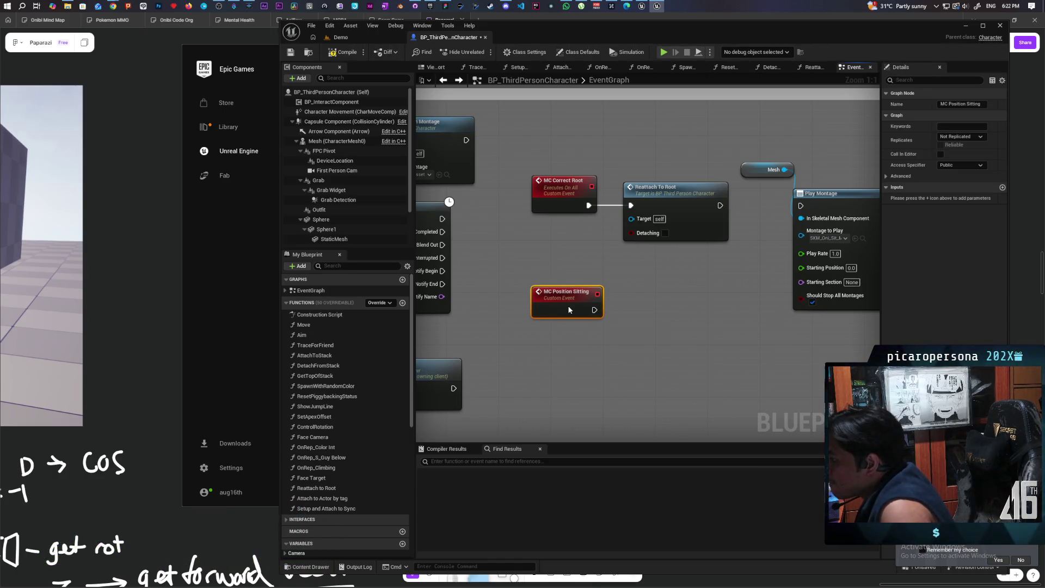
pyautogui.click(976, 142)
pyautogui.press('Escape')
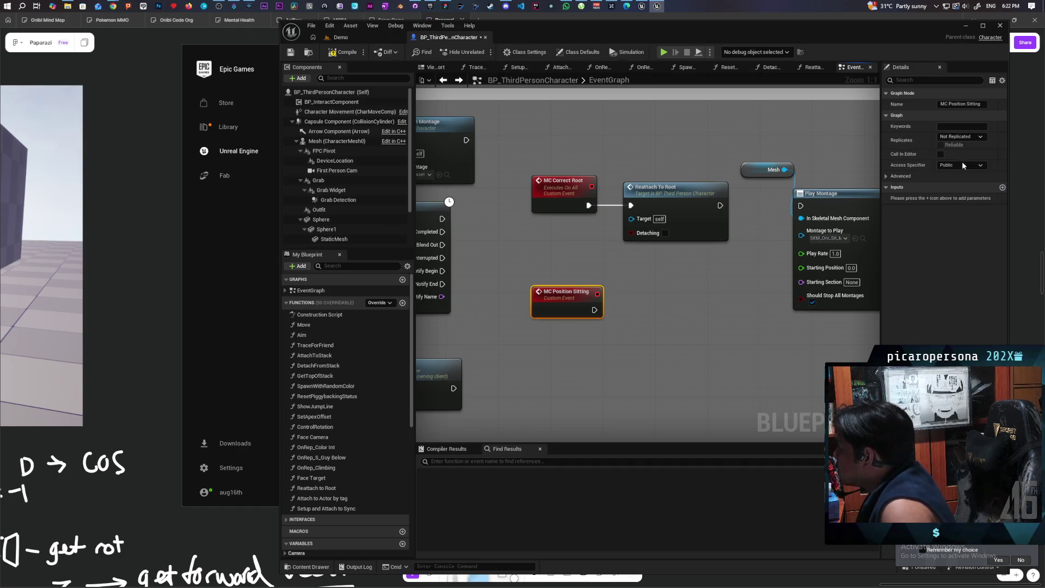
pyautogui.click(976, 137)
pyautogui.click(953, 157)
pyautogui.click(940, 145)
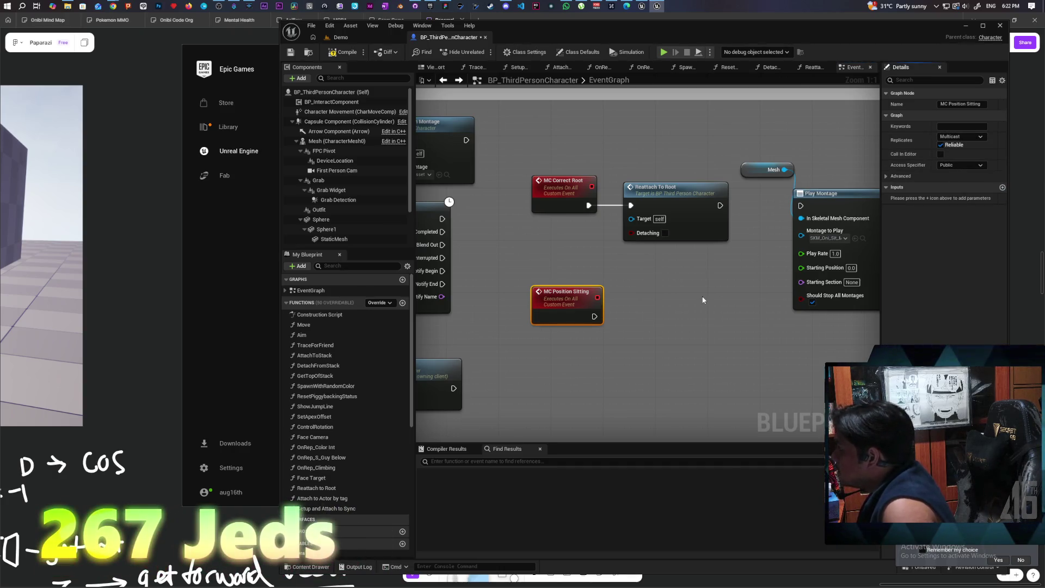
# Step: Save the character blueprint and look over the other event nodes
pyautogui.hotkey('ctrl', 's')
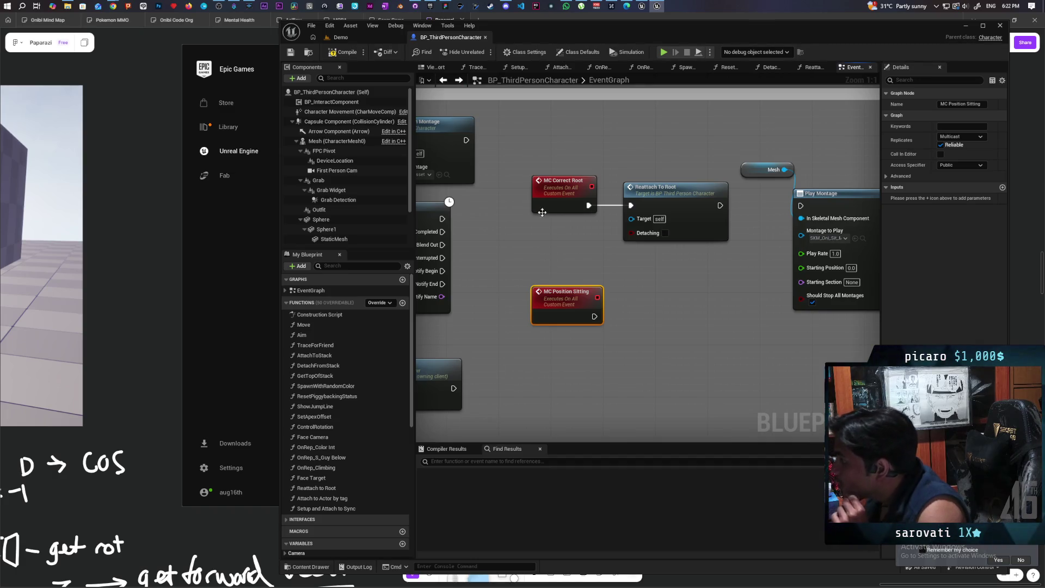
pyautogui.scroll(-4, 643, 259)
pyautogui.moveTo(643, 260)
pyautogui.mouseDown()
pyautogui.moveTo(727, 243)
pyautogui.moveTo(708, 378)
pyautogui.mouseUp()
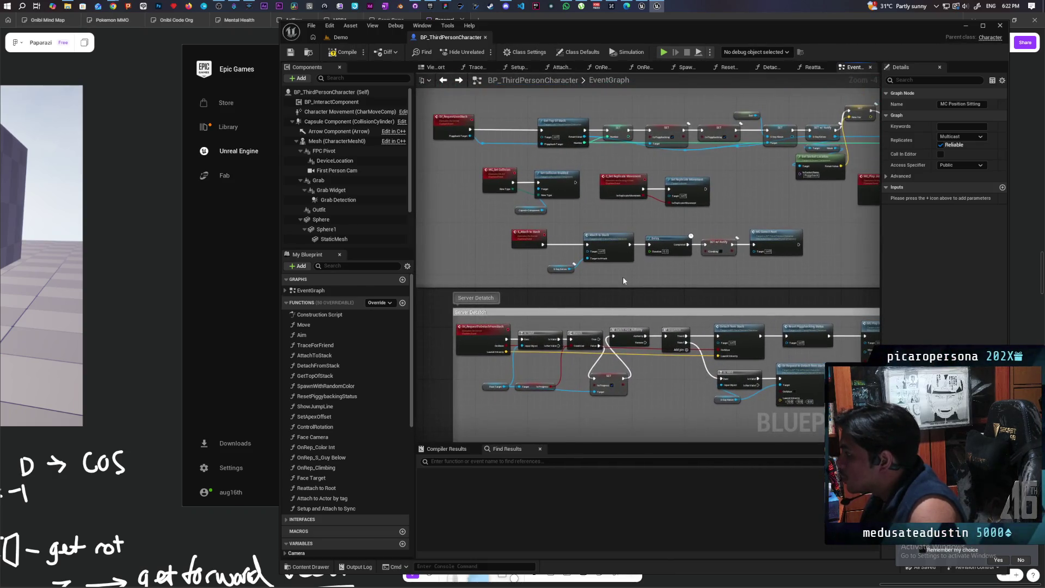
# Step: Open AttachToStack and move the Number, ==, Select String and Append nodes down and left
pyautogui.doubleClick(623, 277)
pyautogui.moveTo(624, 313); pyautogui.dragTo(722, 316)
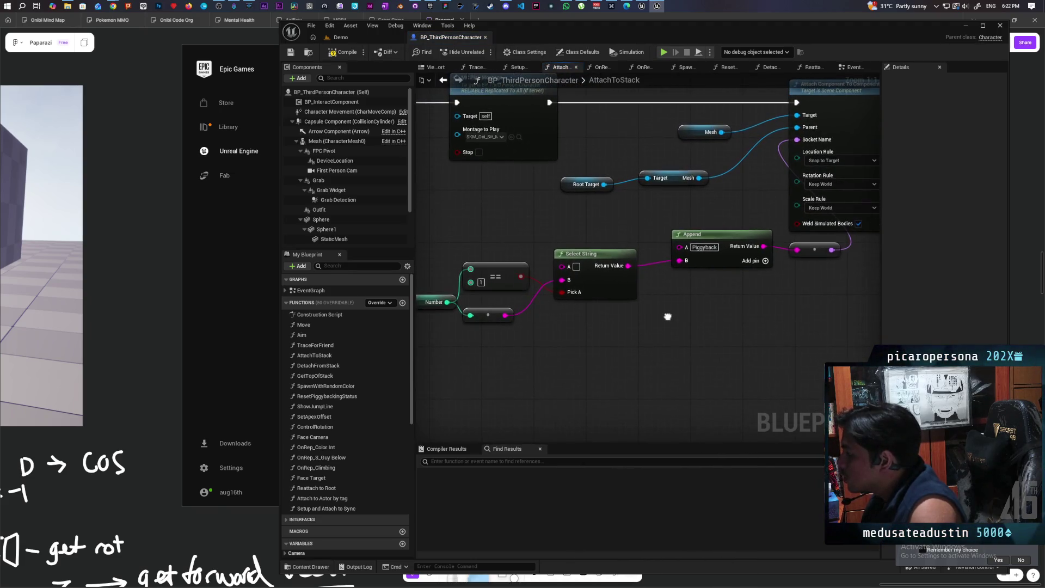
pyautogui.scroll(-1, 703, 322)
pyautogui.scroll(1, 696, 325)
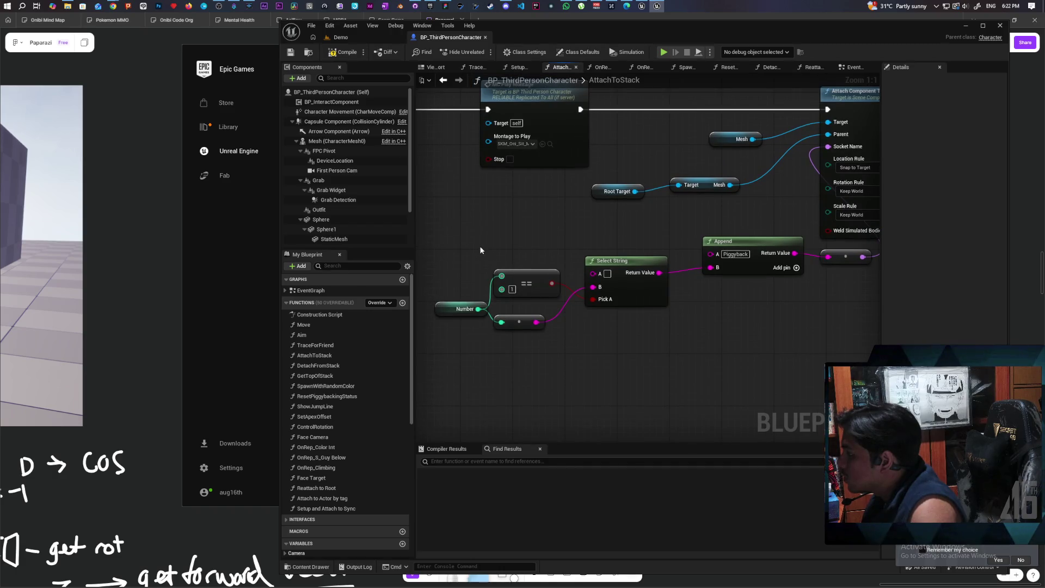
pyautogui.moveTo(462, 224)
pyautogui.mouseDown()
pyautogui.moveTo(802, 355)
pyautogui.moveTo(771, 340)
pyautogui.mouseUp()
pyautogui.moveTo(758, 248); pyautogui.dragTo(725, 313)
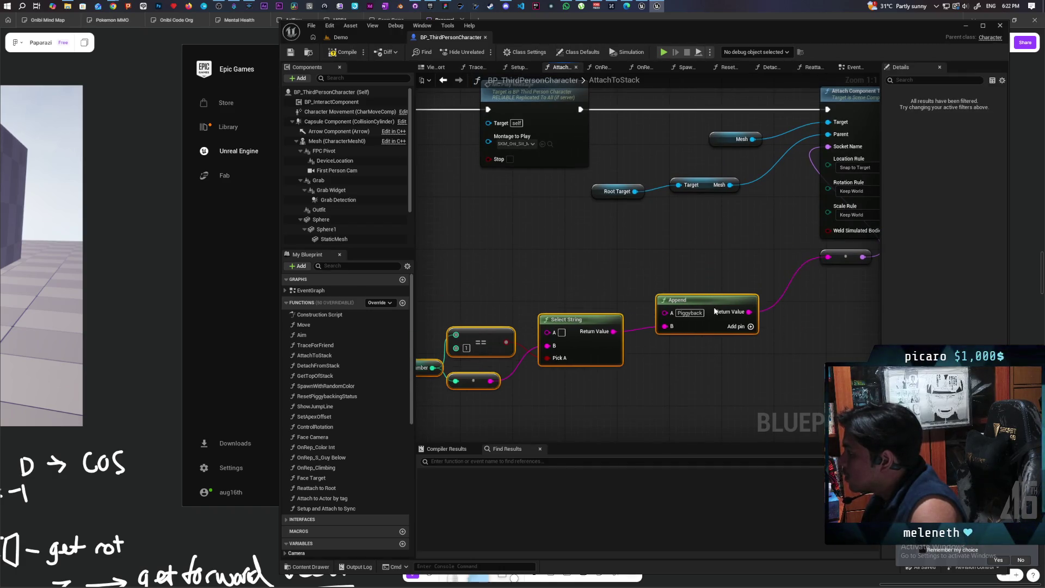
pyautogui.click(715, 283)
pyautogui.moveTo(686, 270)
pyautogui.mouseDown()
pyautogui.moveTo(714, 297)
pyautogui.moveTo(758, 299)
pyautogui.moveTo(722, 301)
pyautogui.mouseUp()
pyautogui.scroll(-1, 554, 261)
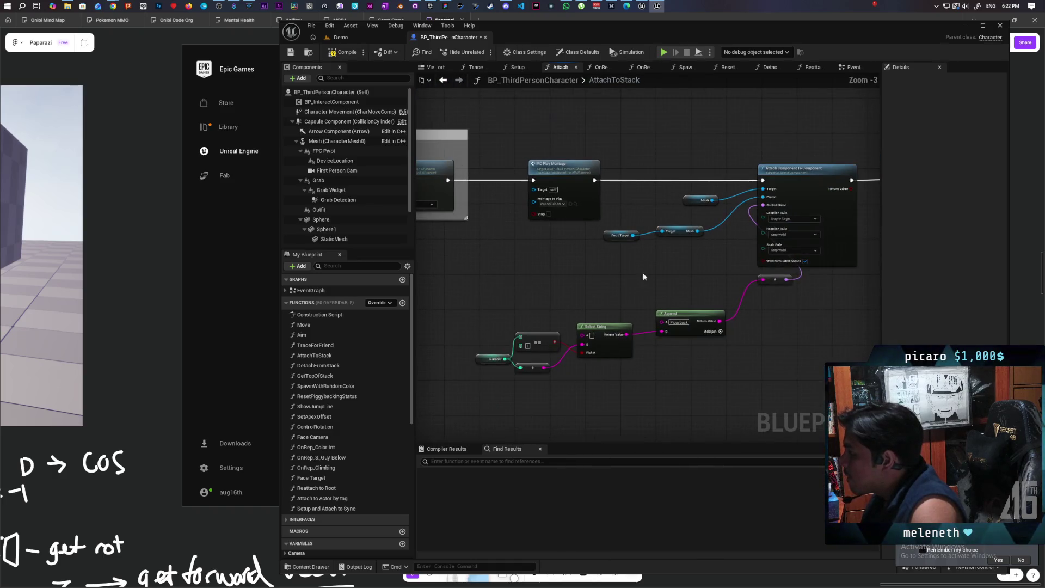
pyautogui.scroll(-1, 703, 262)
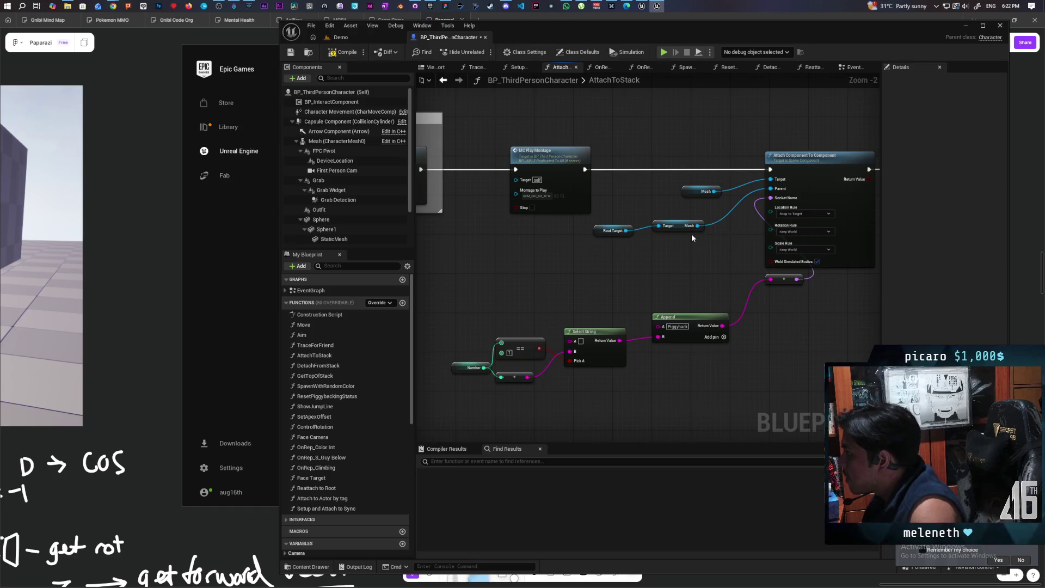
# Step: Add a Get Socket Location node on Mesh using the Piggyback socket name, then return to EventGraph
pyautogui.moveTo(697, 229); pyautogui.dragTo(658, 272)
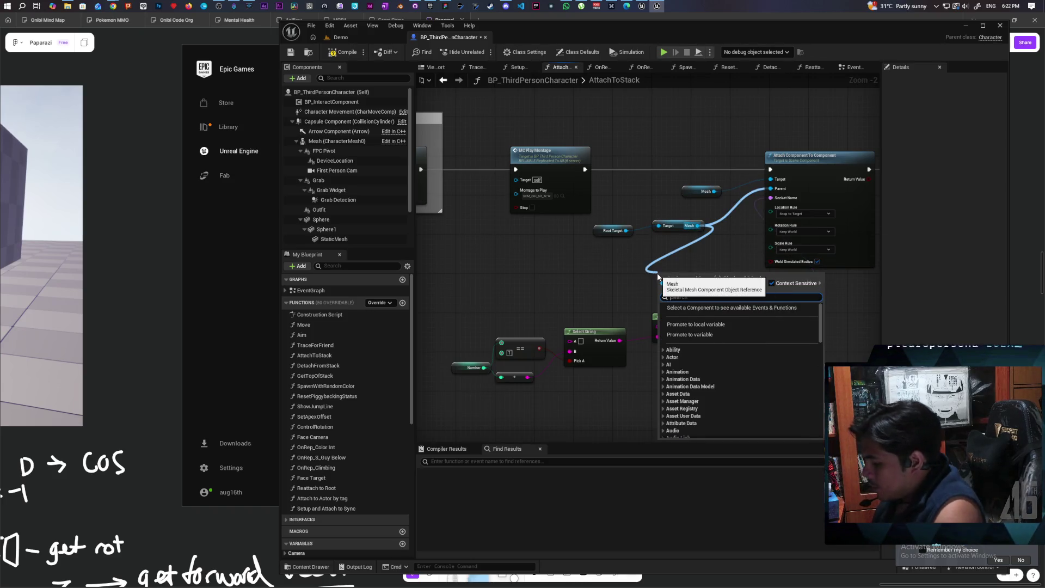
pyautogui.write('get bone loca')
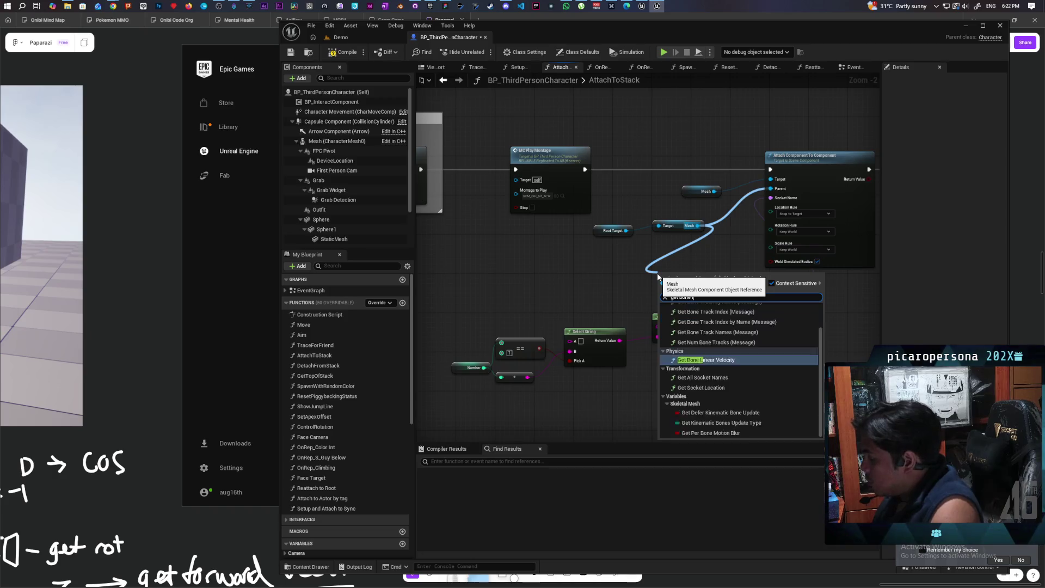
pyautogui.press('Return')
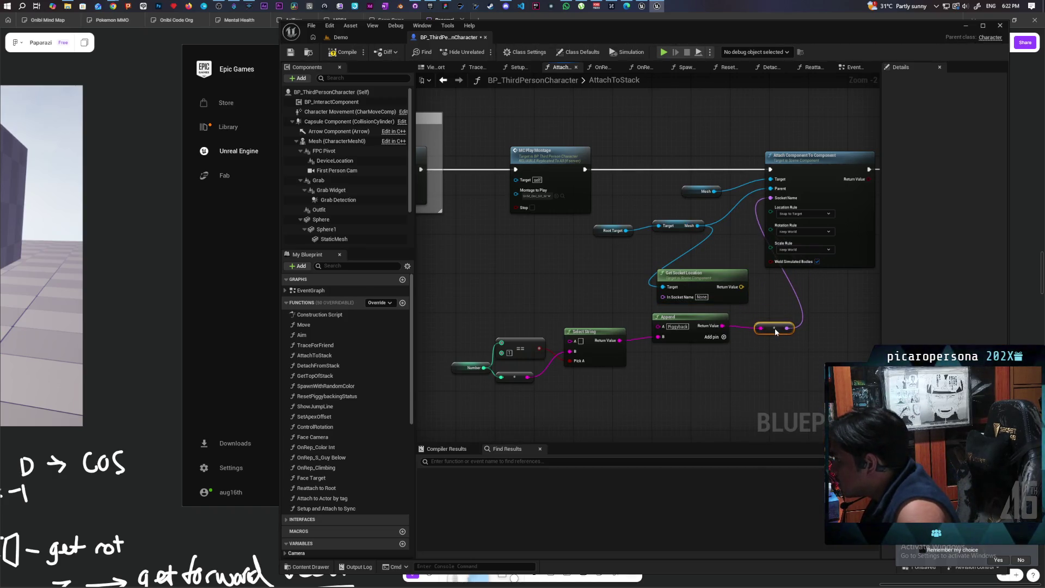
pyautogui.moveTo(776, 327)
pyautogui.mouseDown()
pyautogui.moveTo(800, 311)
pyautogui.moveTo(662, 297)
pyautogui.mouseUp()
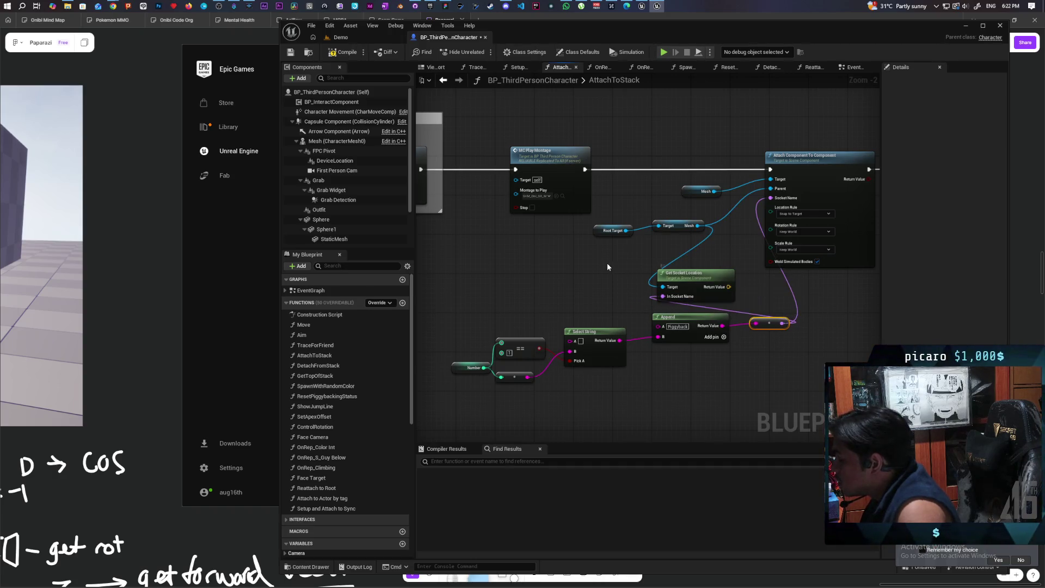
pyautogui.click(444, 82)
pyautogui.scroll(-3, 497, 278)
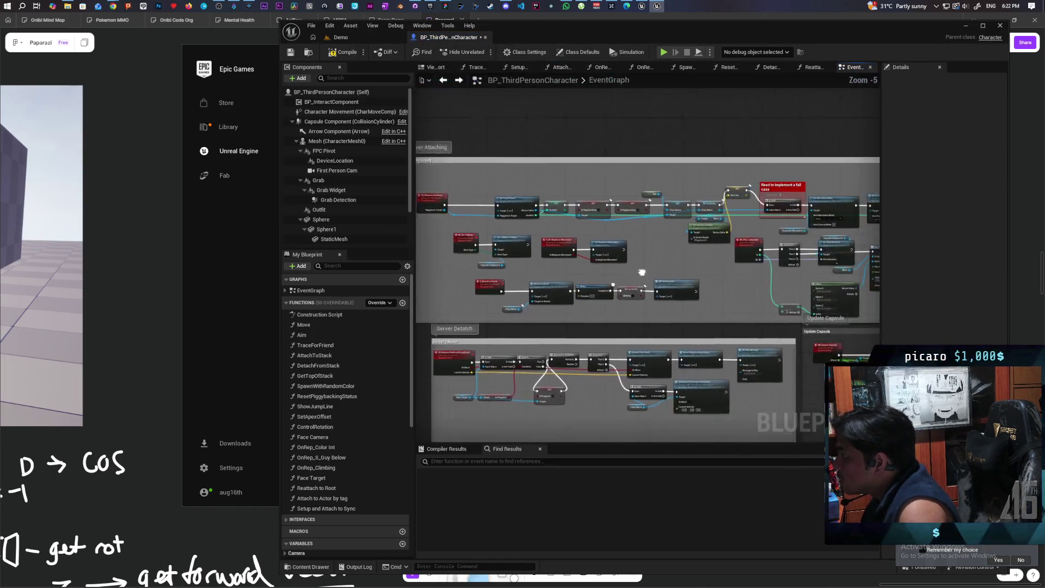
# Step: Add a Mesh reference and a Set World Location node to the EventGraph
pyautogui.scroll(-1, 568, 233)
pyautogui.scroll(2, 718, 246)
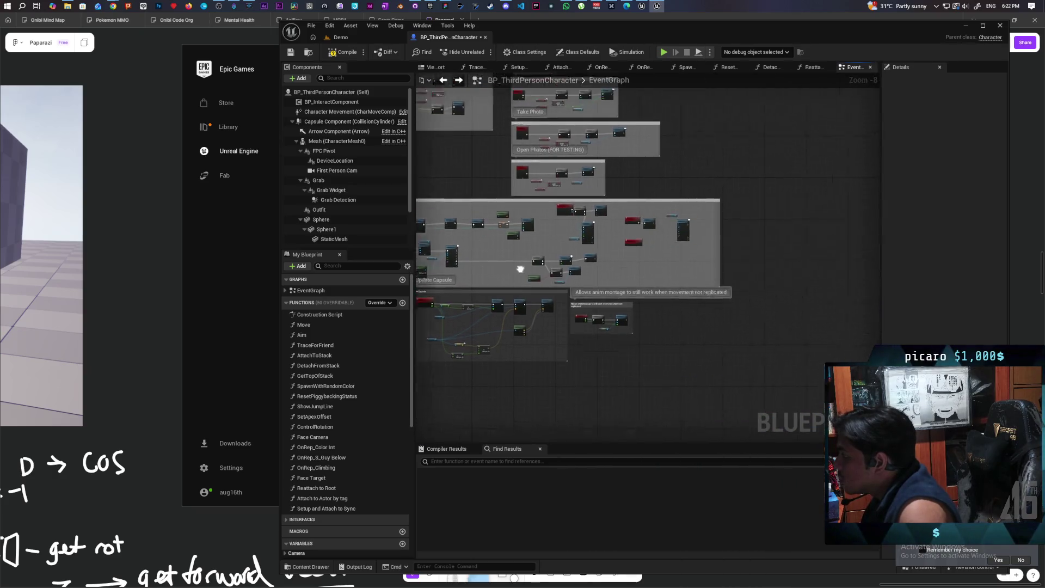
pyautogui.scroll(3, 613, 262)
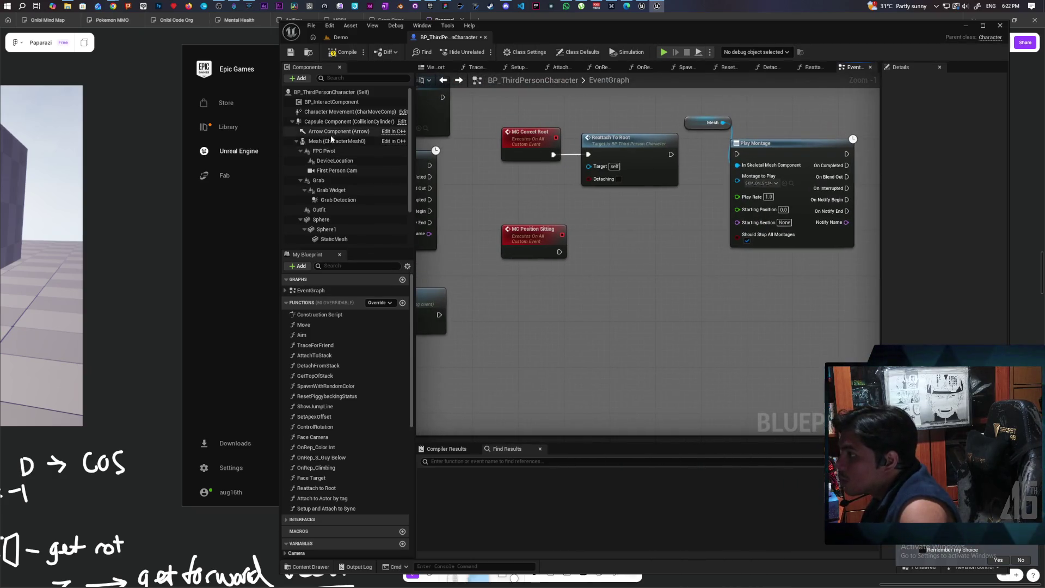
pyautogui.moveTo(335, 141)
pyautogui.mouseDown()
pyautogui.moveTo(555, 265)
pyautogui.moveTo(514, 284)
pyautogui.moveTo(587, 292)
pyautogui.mouseUp()
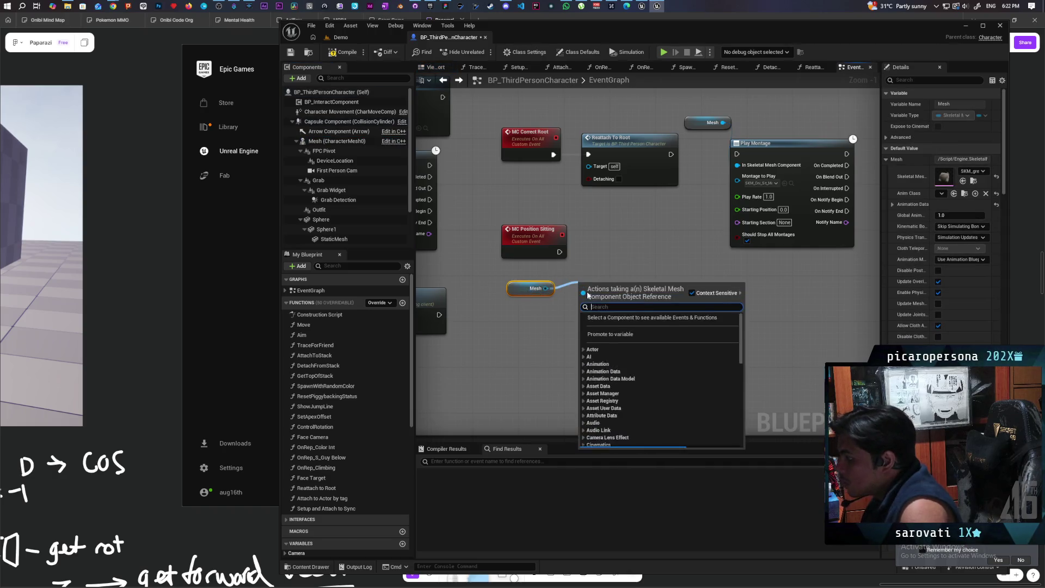
pyautogui.write('set world loca')
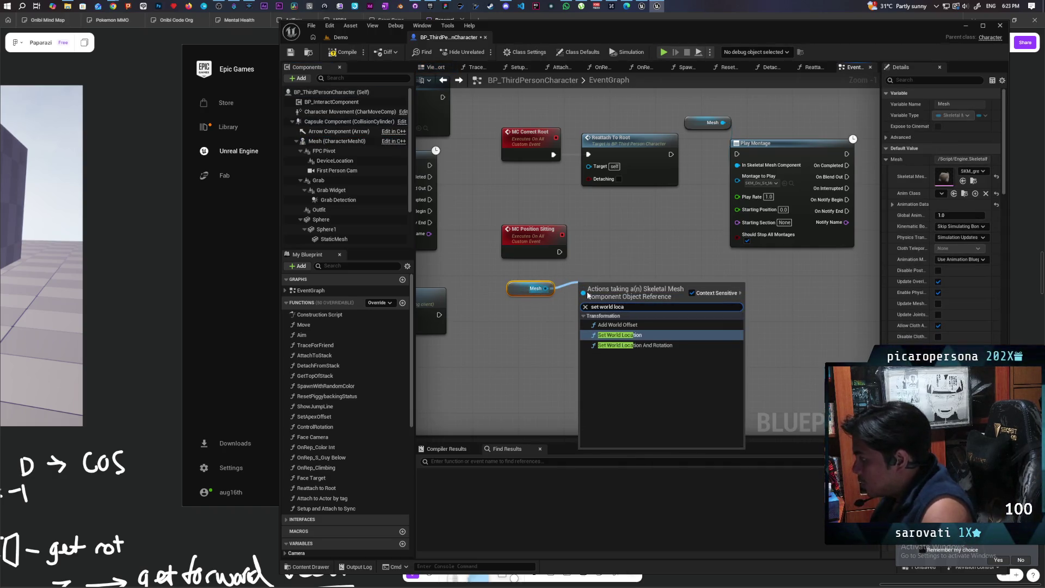
pyautogui.press('Return')
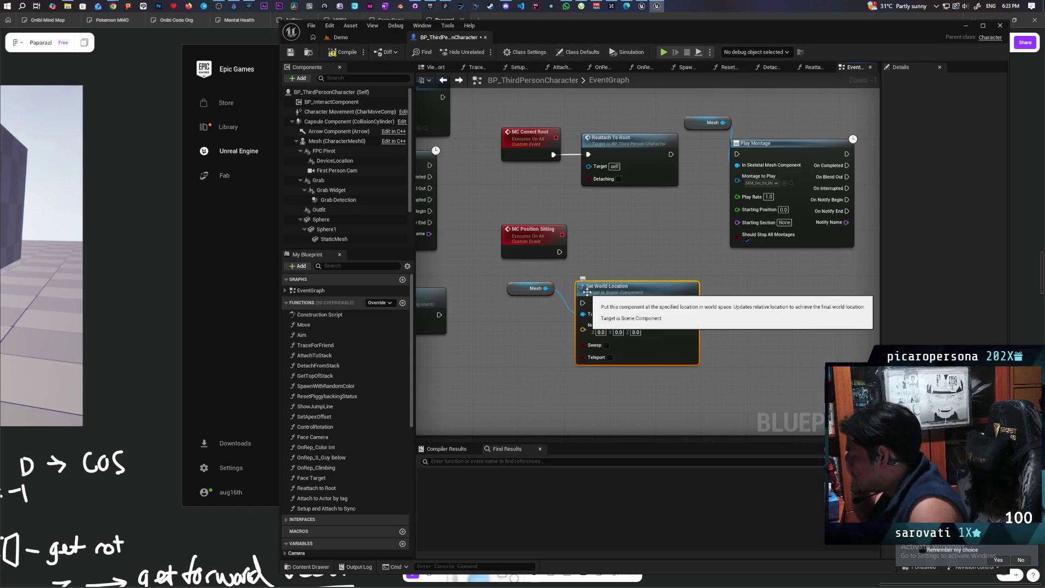
pyautogui.scroll(1, 629, 227)
pyautogui.moveTo(629, 226); pyautogui.dragTo(546, 216)
pyautogui.moveTo(522, 286); pyautogui.dragTo(631, 275)
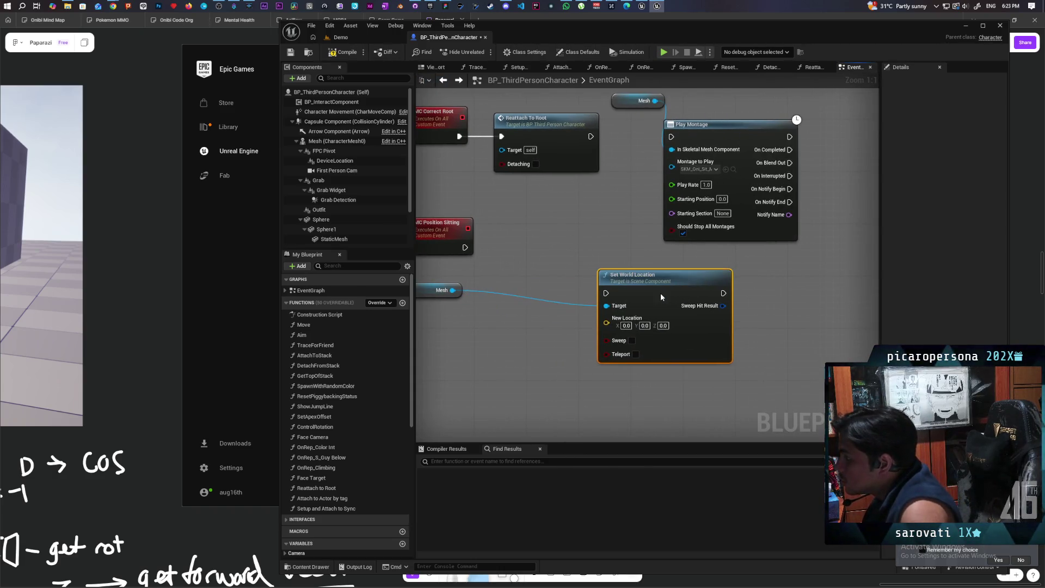
# Step: Chain MC Position Sitting → Play Montage → Set World Location, tick Teleport, and compile
pyautogui.click(644, 101)
pyautogui.keyDown('ctrl'); pyautogui.click(729, 133); pyautogui.keyUp('ctrl')
pyautogui.moveTo(729, 132)
pyautogui.mouseDown()
pyautogui.moveTo(566, 233)
pyautogui.moveTo(585, 242)
pyautogui.mouseUp()
pyautogui.moveTo(659, 274)
pyautogui.mouseDown()
pyautogui.moveTo(744, 271)
pyautogui.moveTo(744, 242)
pyautogui.mouseUp()
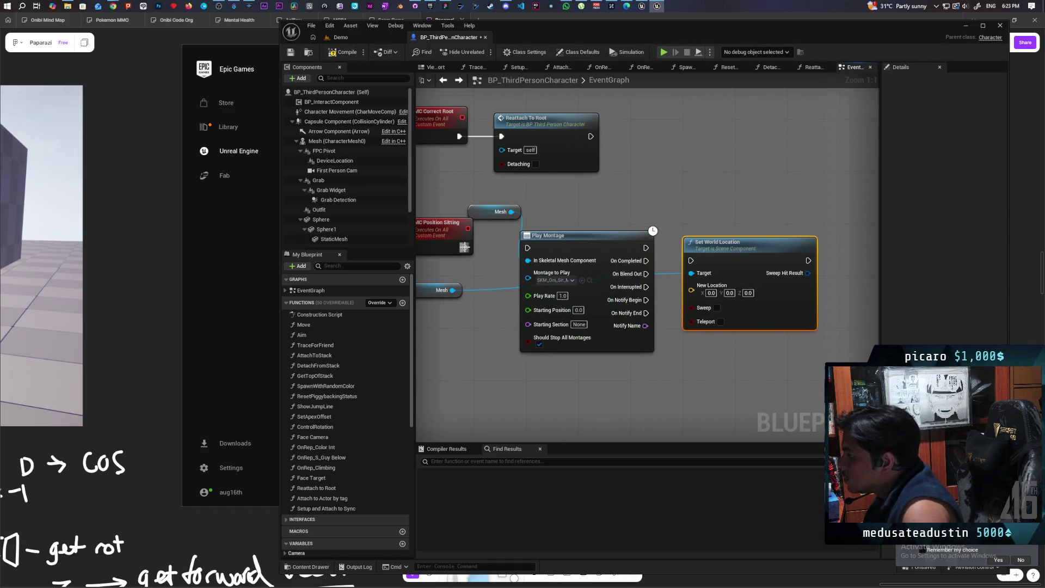
pyautogui.moveTo(464, 247); pyautogui.dragTo(528, 247)
pyautogui.moveTo(658, 251)
pyautogui.mouseDown()
pyautogui.moveTo(692, 260)
pyautogui.moveTo(762, 254)
pyautogui.mouseUp()
pyautogui.click(741, 309)
pyautogui.moveTo(741, 309); pyautogui.dragTo(794, 317)
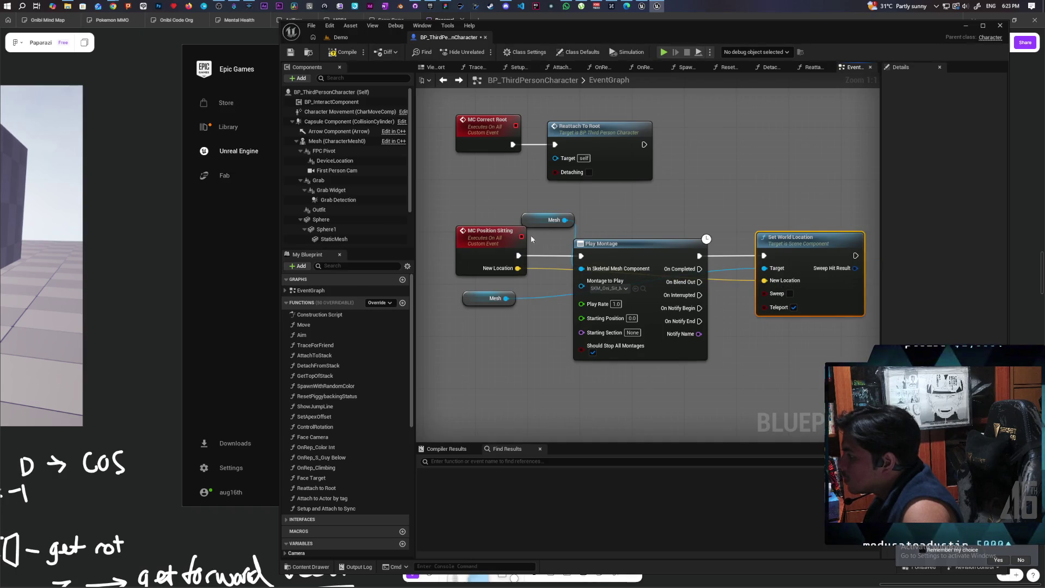
pyautogui.press('F7')
pyautogui.scroll(-3, 459, 185)
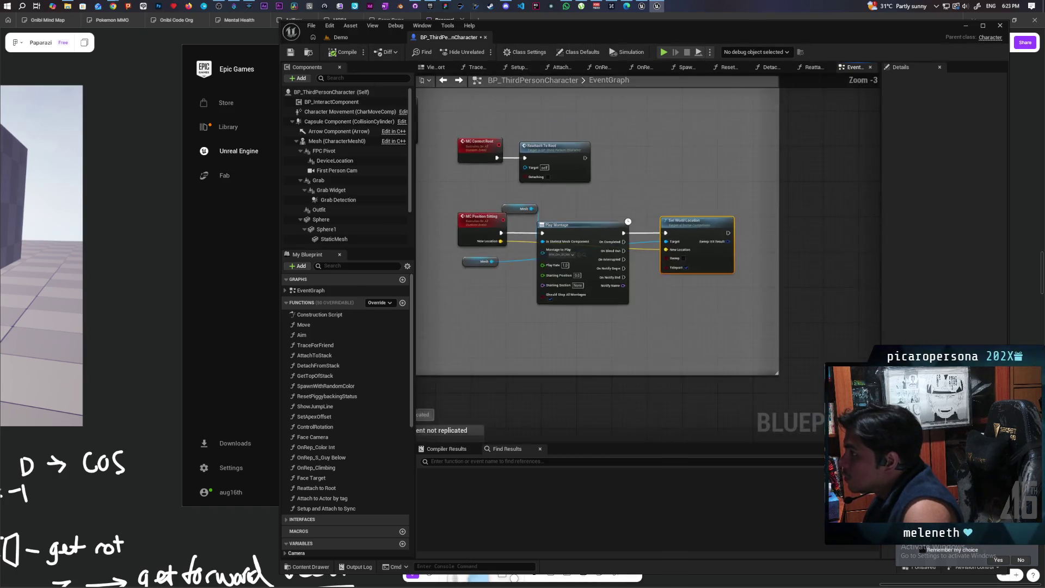
# Step: Delete the MC Play Montage call from the Disable Collision section of AttachToStack
pyautogui.scroll(-4, 735, 221)
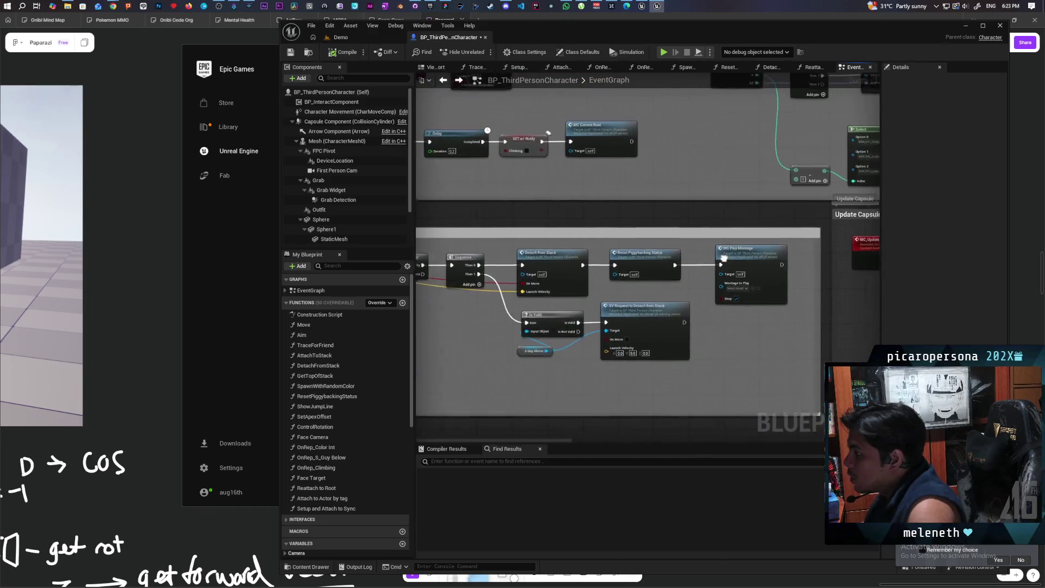
pyautogui.scroll(4, 650, 249)
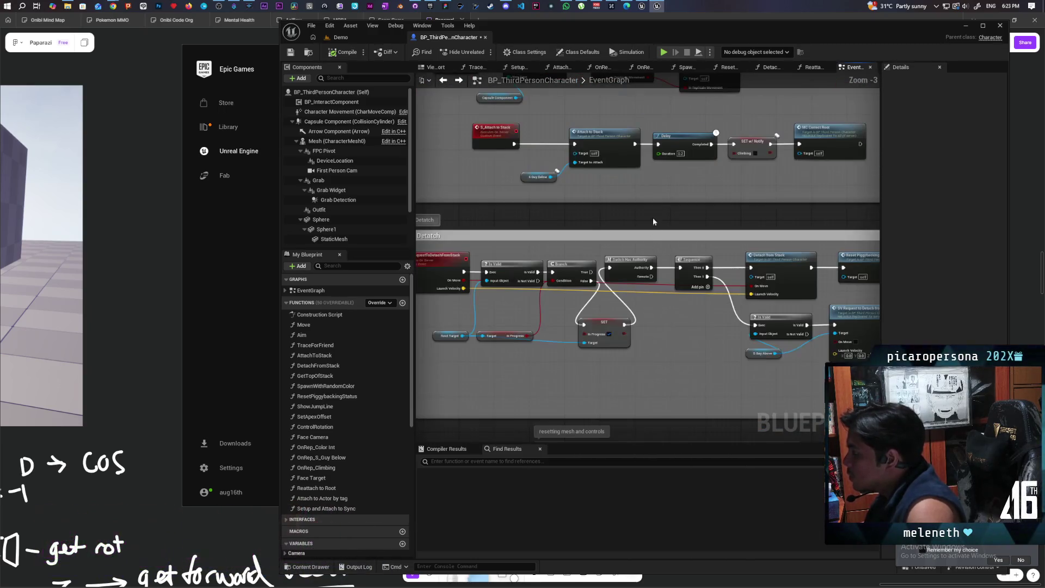
pyautogui.moveTo(644, 269)
pyautogui.mouseDown()
pyautogui.moveTo(743, 299)
pyautogui.moveTo(657, 291)
pyautogui.moveTo(748, 281)
pyautogui.moveTo(584, 332)
pyautogui.mouseUp()
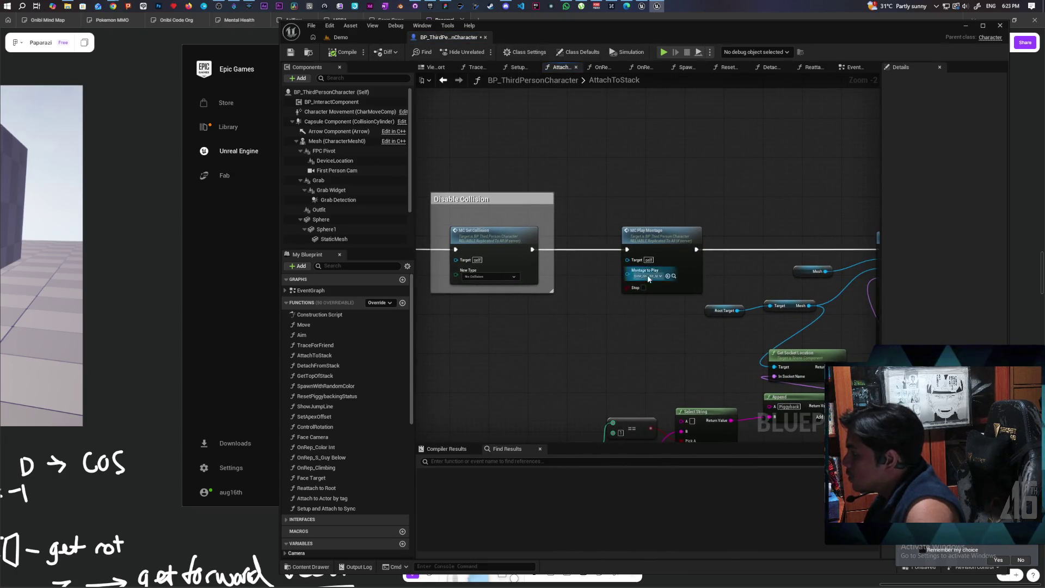
pyautogui.click(648, 276)
pyautogui.press('Delete')
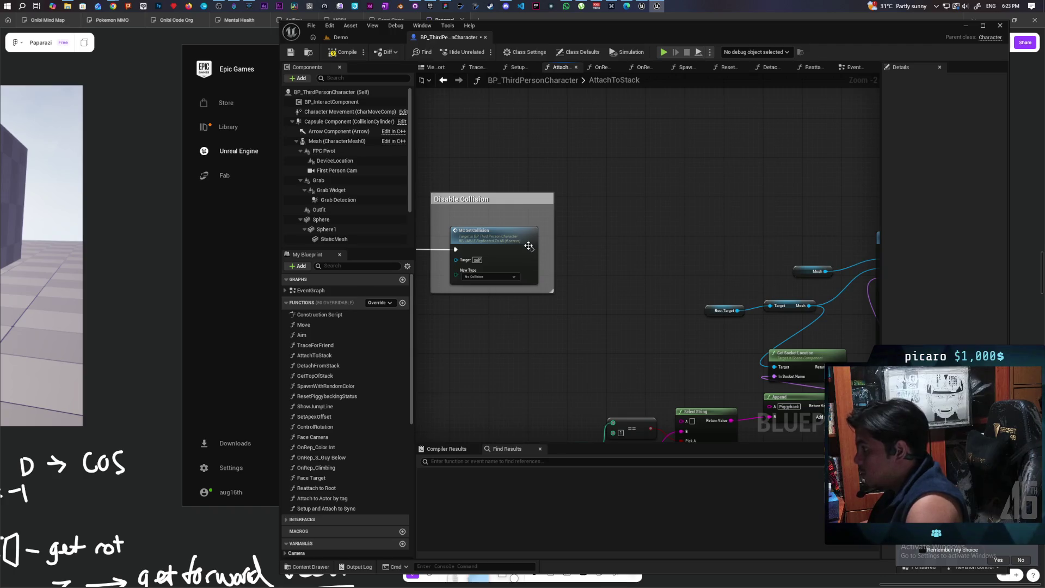
# Step: Insert MC Position Sitting after MC Set Collision, fed by the socket location, then save
pyautogui.moveTo(529, 247); pyautogui.dragTo(583, 249)
pyautogui.write('mc sit po')
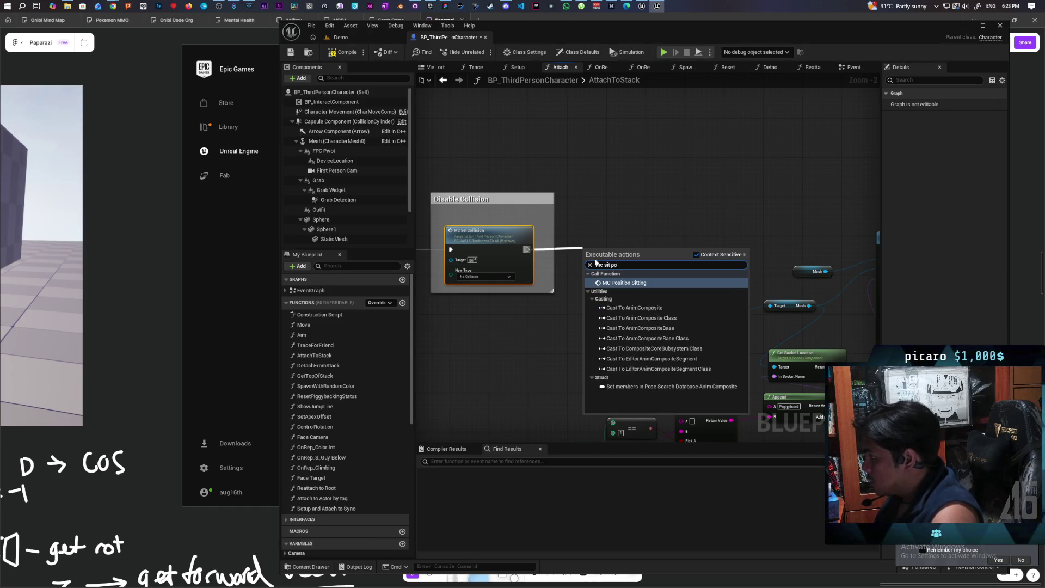
pyautogui.press('Return')
pyautogui.moveTo(635, 251)
pyautogui.mouseDown()
pyautogui.moveTo(657, 249)
pyautogui.moveTo(592, 222)
pyautogui.mouseUp()
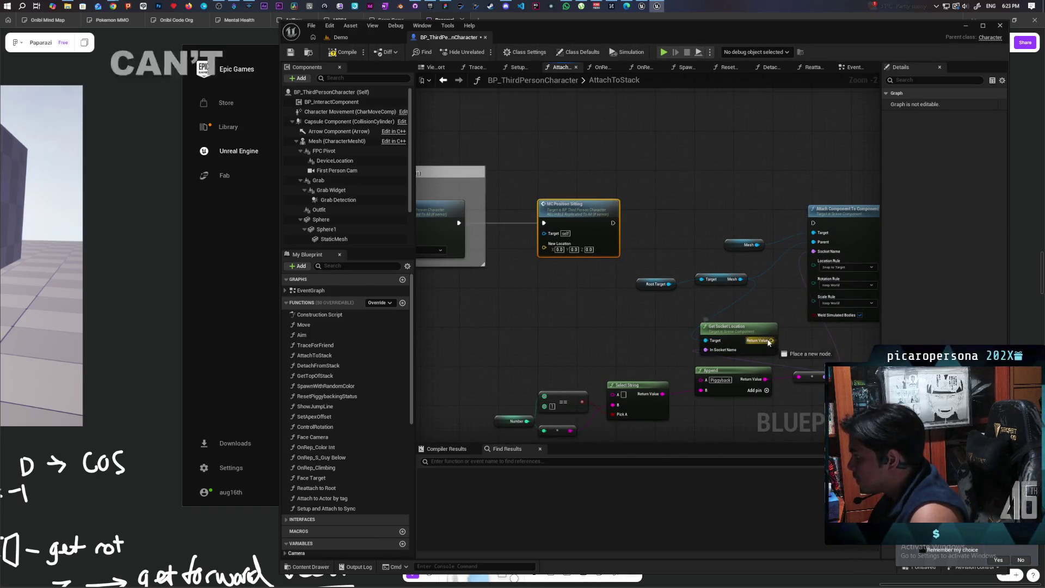
pyautogui.moveTo(771, 340); pyautogui.dragTo(545, 250)
pyautogui.moveTo(613, 223); pyautogui.dragTo(813, 223)
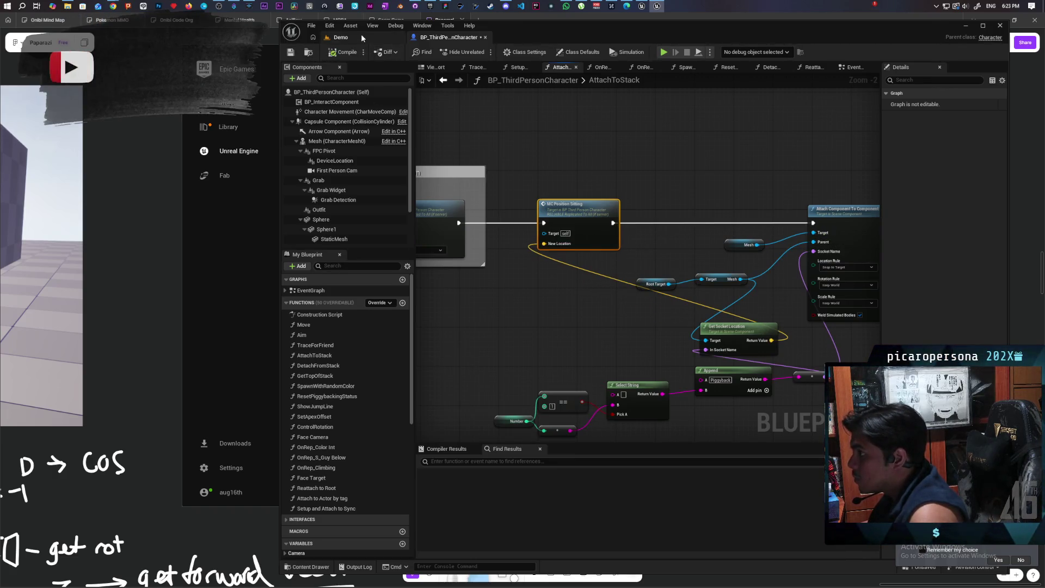
pyautogui.click(361, 35)
pyautogui.hotkey('ctrl', 'shift', 's')
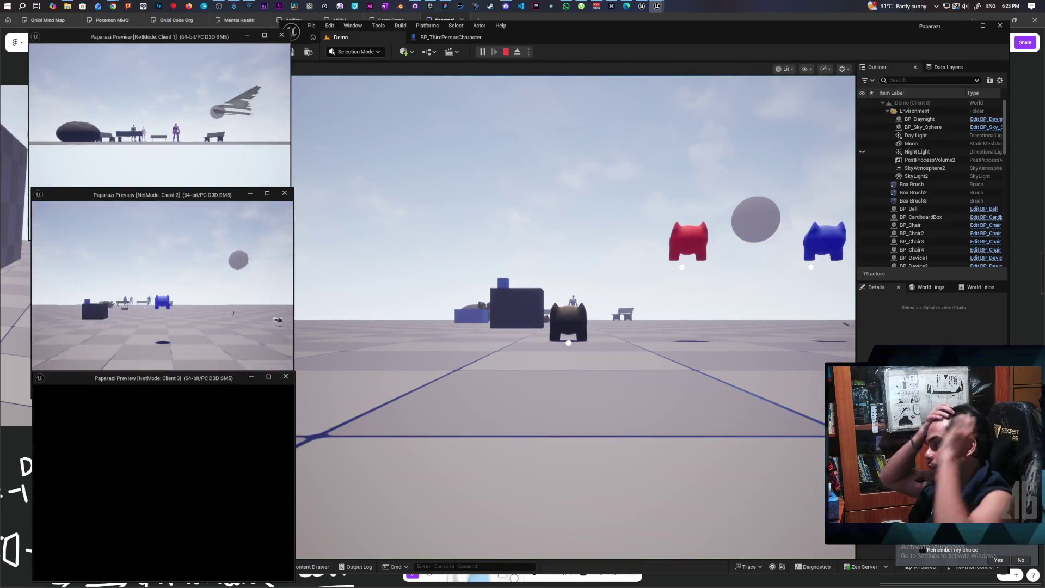
# Step: In Client 1, jump the red character onto and off the green one, then approach the black one
pyautogui.hotkey('alt', 'Tab')
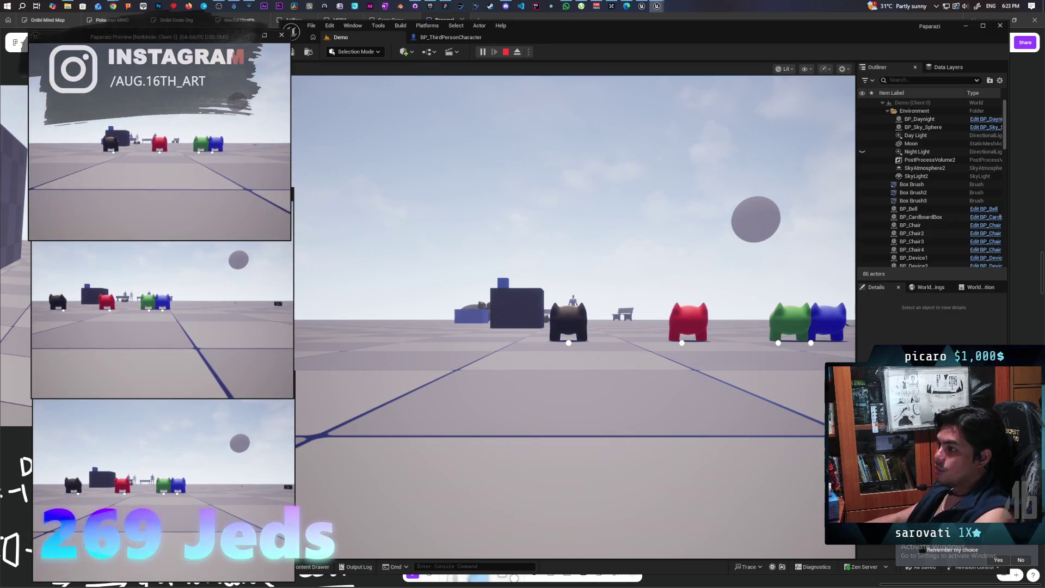
pyautogui.press('w')
pyautogui.press('space')
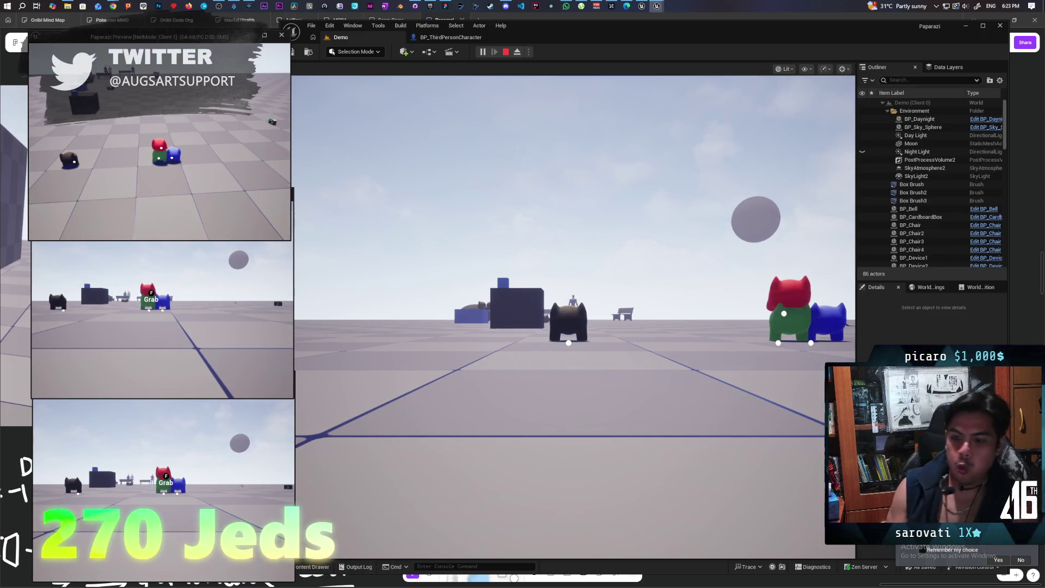
pyautogui.press('space')
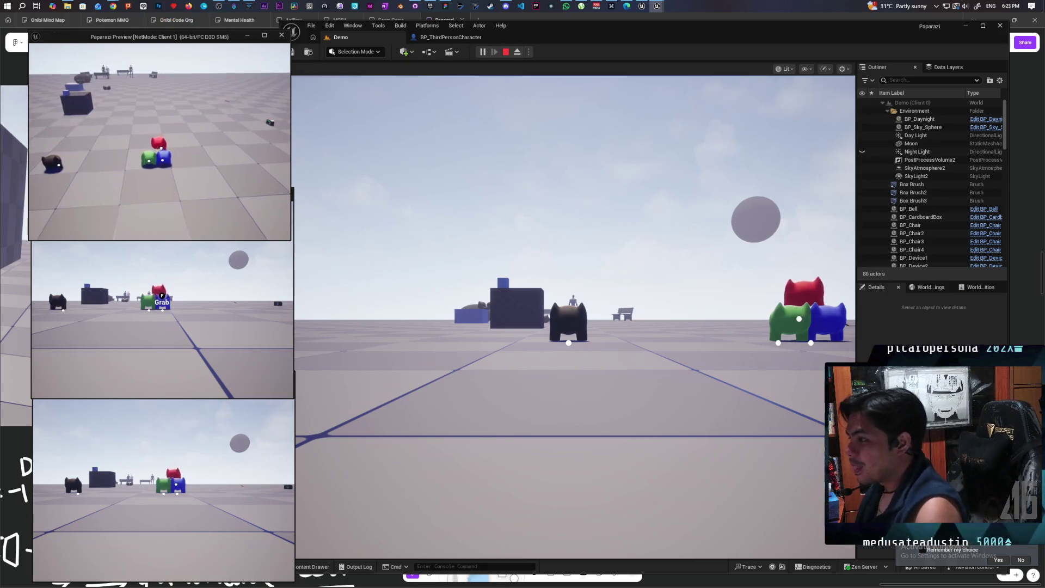
pyautogui.press('w')
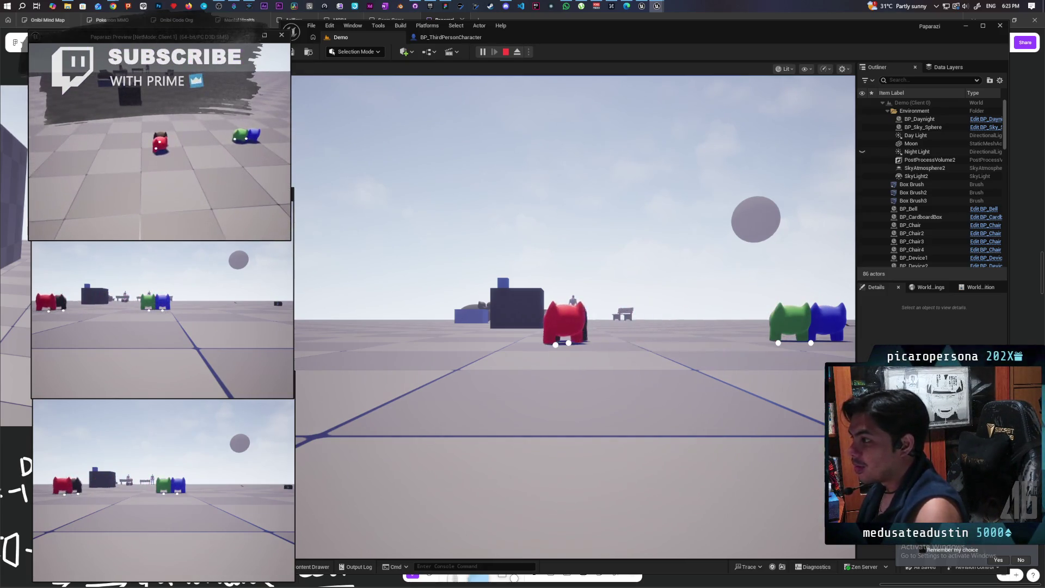
pyautogui.press('w')
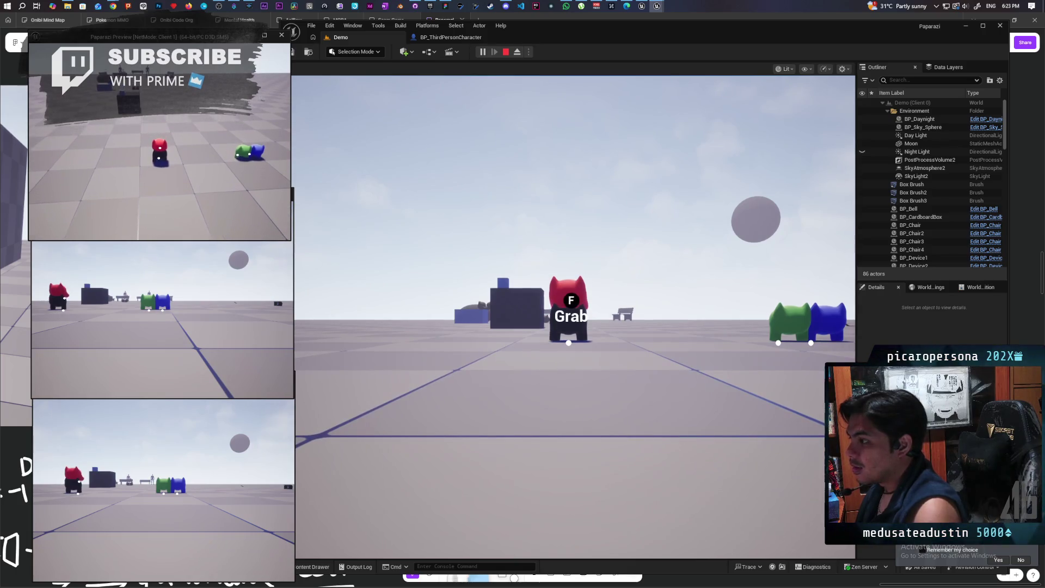
pyautogui.press('space')
pyautogui.press('space')
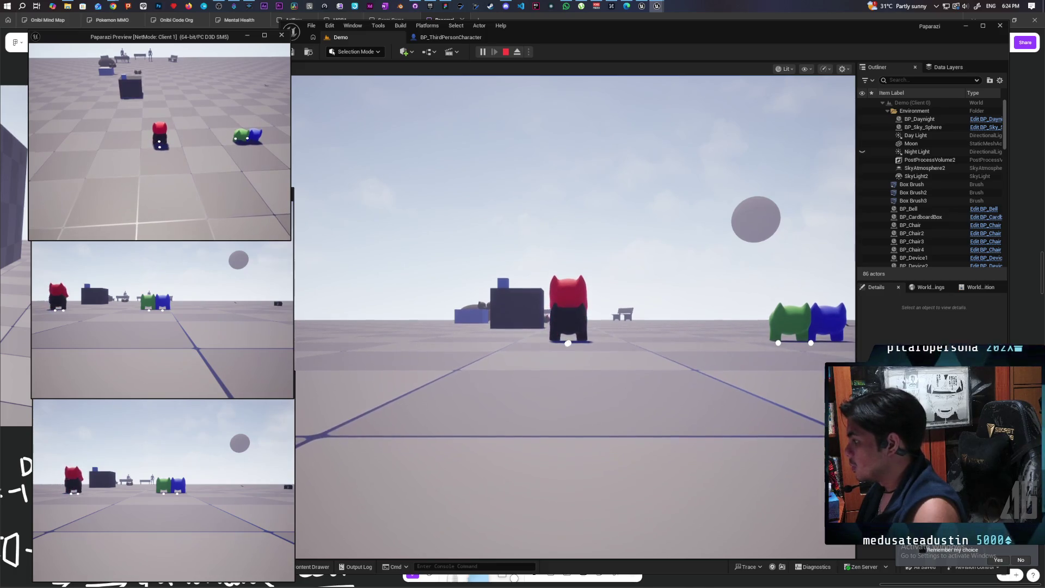
pyautogui.press('space')
pyautogui.press('space')
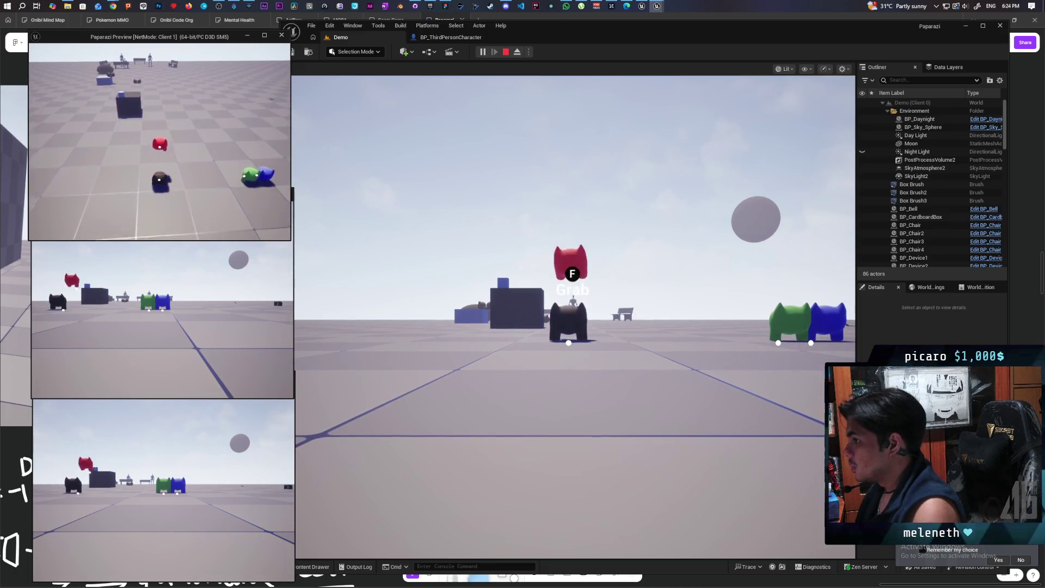
# Step: Climb the red character on and off the black character twice, then stop the play session
pyautogui.press('d')
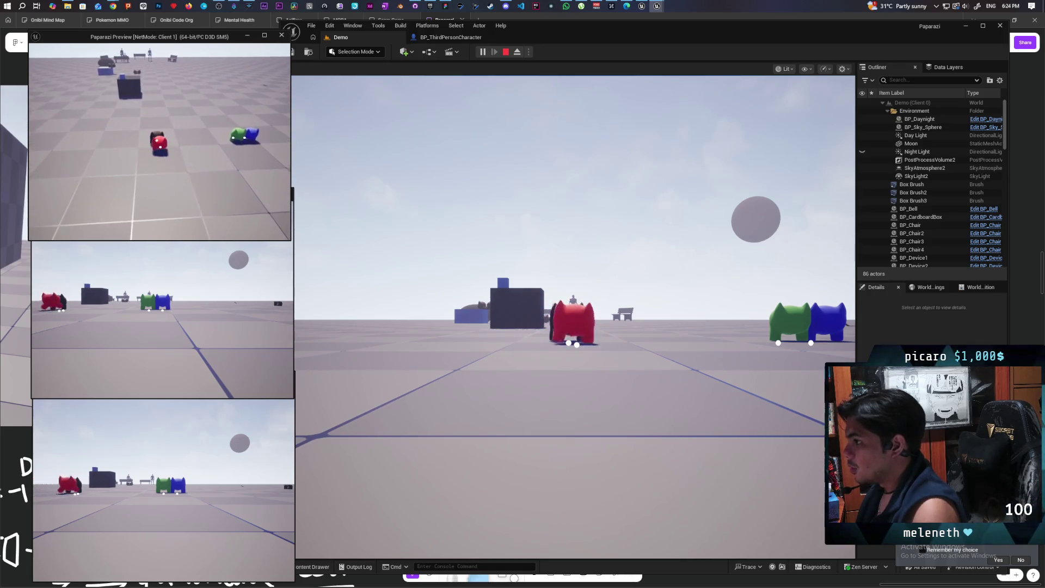
pyautogui.press('space')
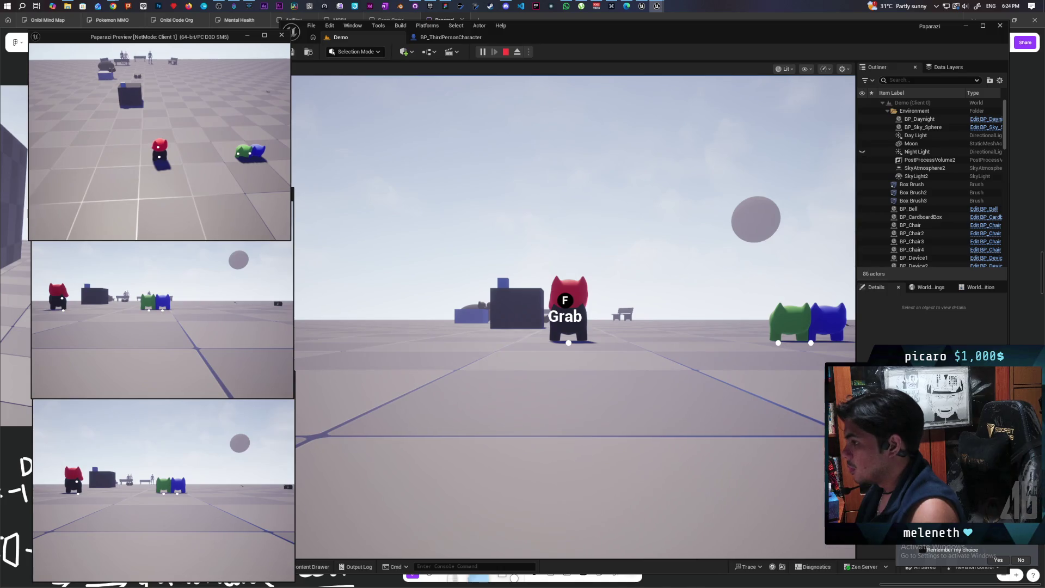
pyautogui.press('s')
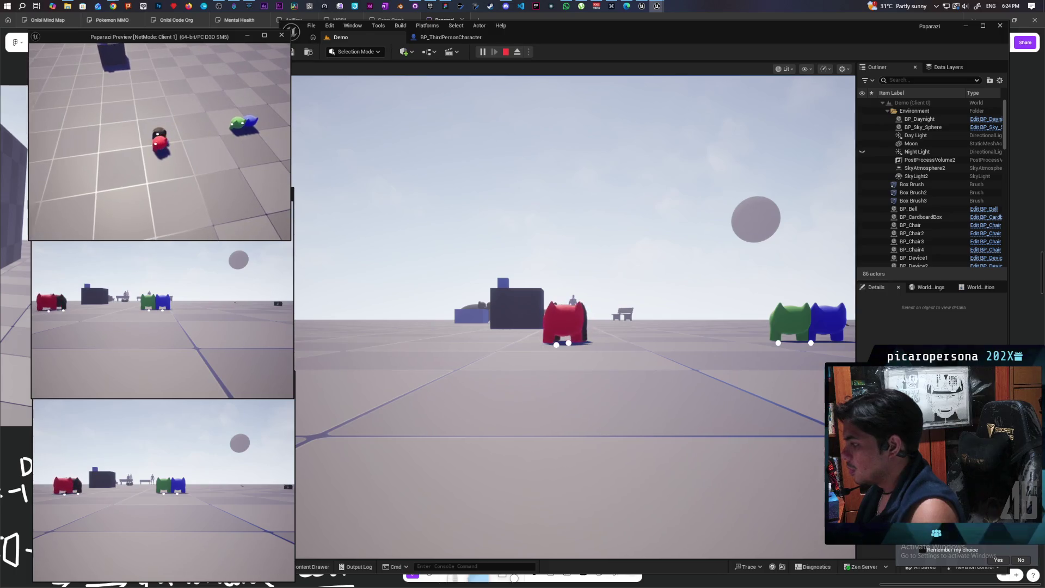
pyautogui.press('space')
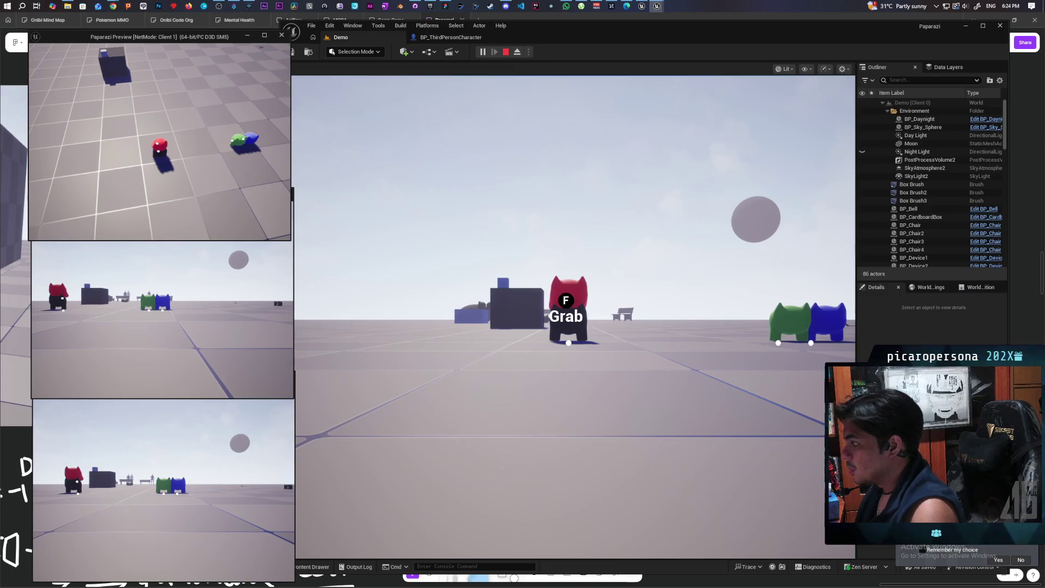
pyautogui.press('a')
pyautogui.press('d')
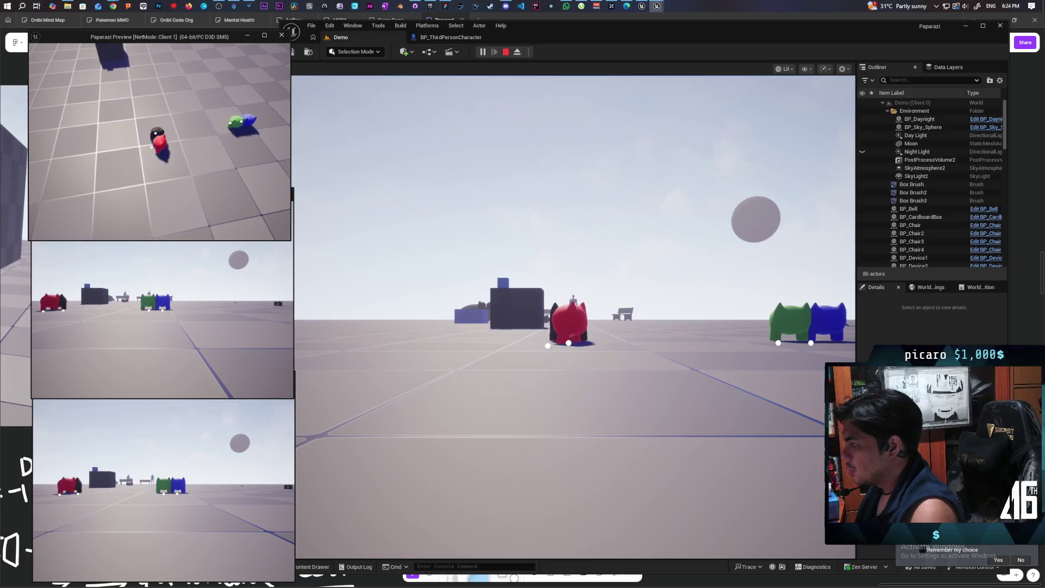
pyautogui.press('space')
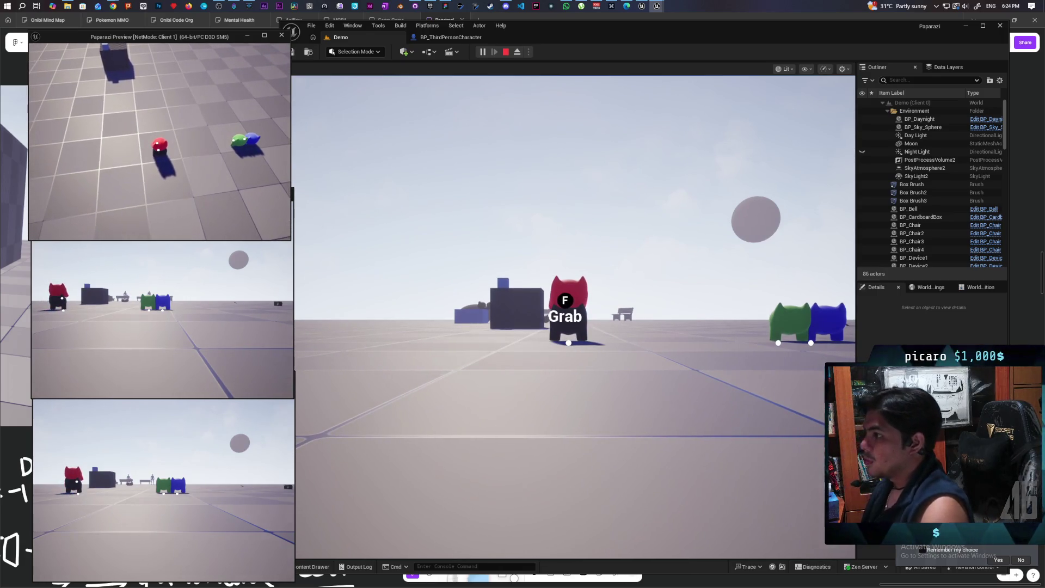
pyautogui.hotkey('alt', 'Tab')
pyautogui.press('Escape')
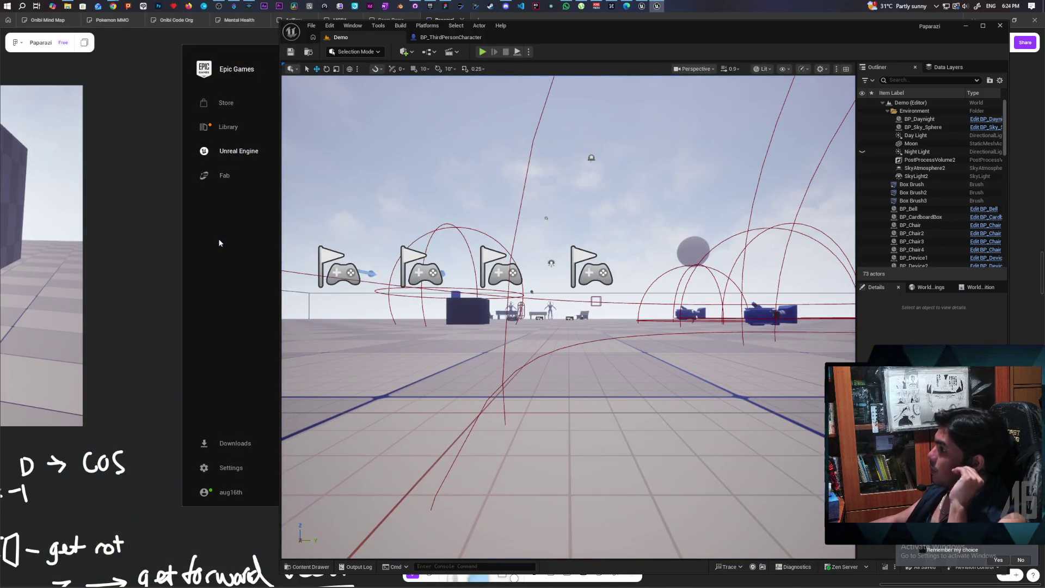
# Step: Open BP_ThirdPersonCharacter, look over the AttachToStack graph, then return to the EventGraph
pyautogui.click(450, 38)
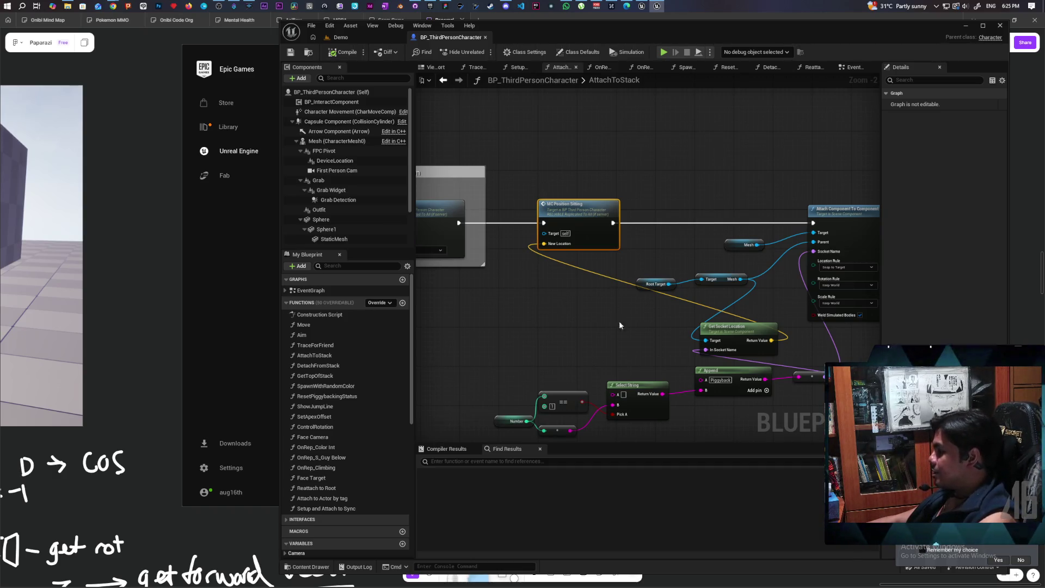
pyautogui.moveTo(619, 321); pyautogui.dragTo(562, 260)
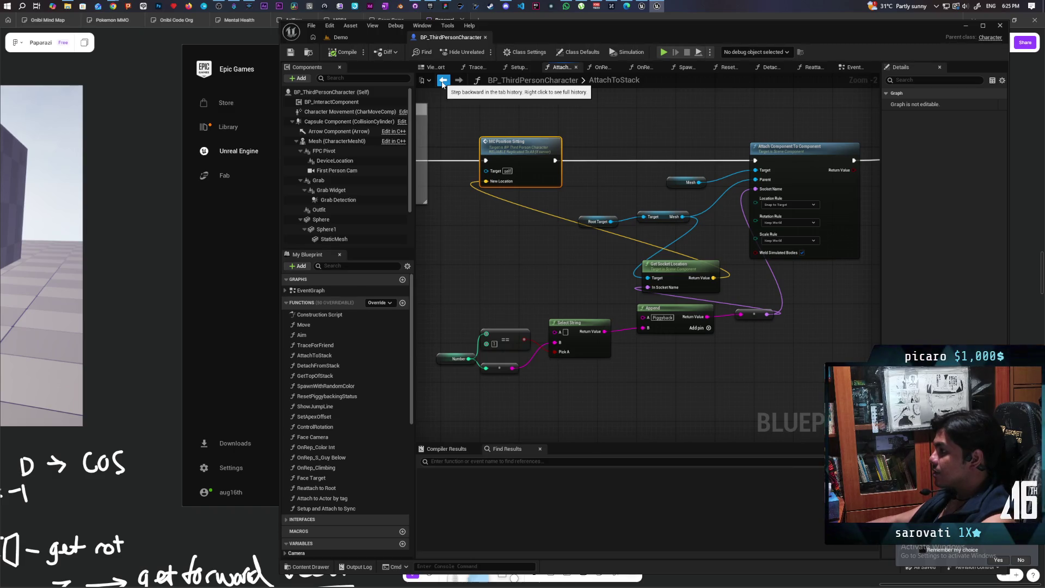
pyautogui.click(442, 80)
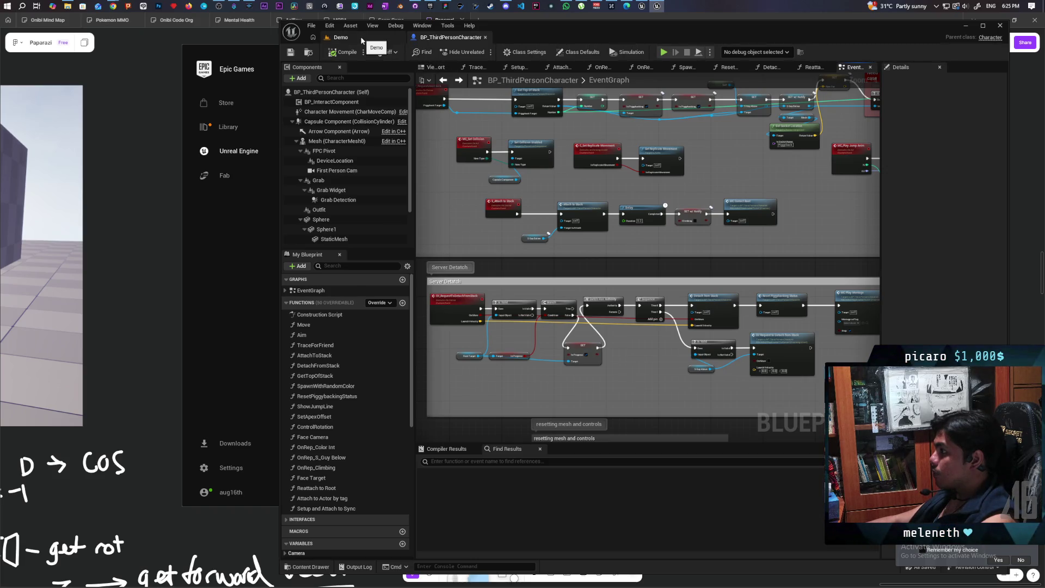
# Step: Move the Mesh getter below Set World Location and select it with Play Montage
pyautogui.scroll(-5, 762, 218)
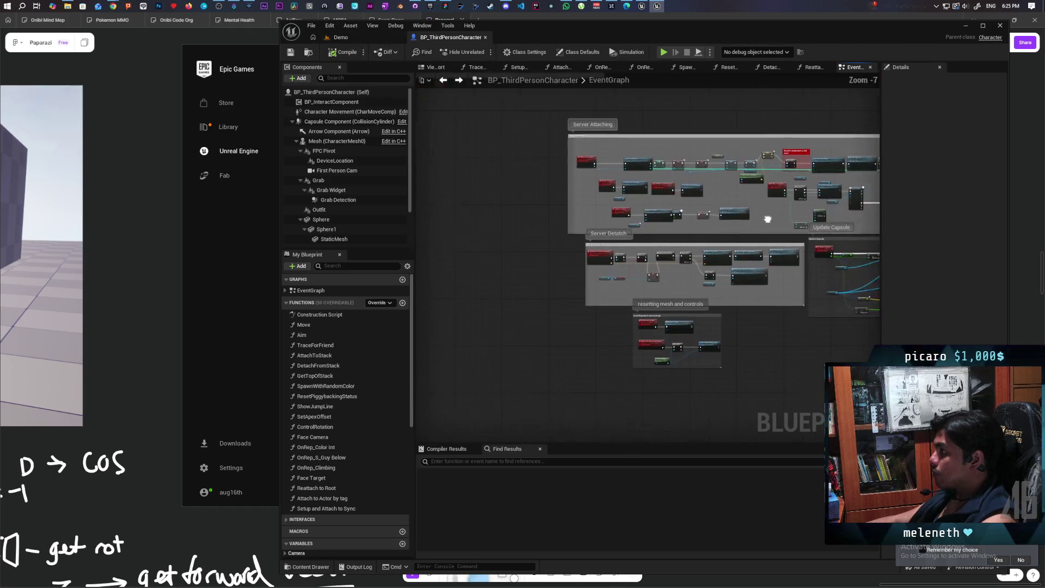
pyautogui.scroll(4, 692, 245)
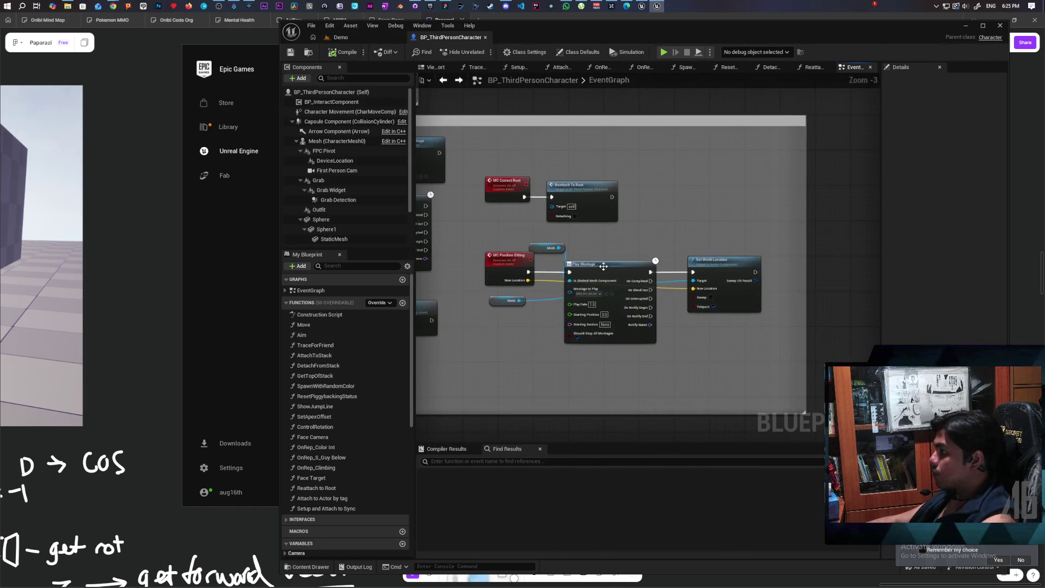
pyautogui.moveTo(504, 303)
pyautogui.mouseDown()
pyautogui.moveTo(687, 330)
pyautogui.moveTo(680, 325)
pyautogui.mouseUp()
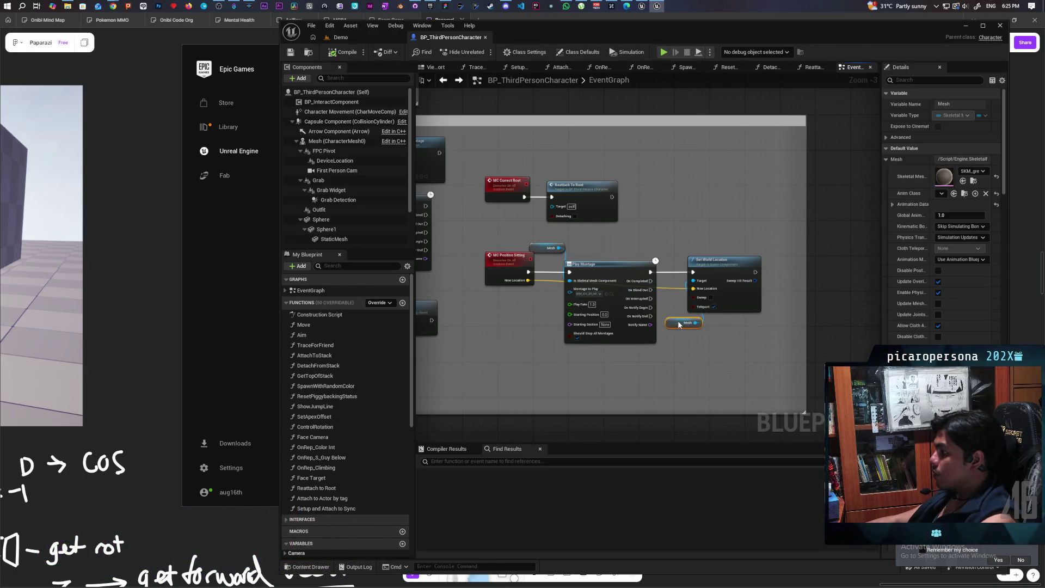
pyautogui.moveTo(581, 260); pyautogui.dragTo(526, 240)
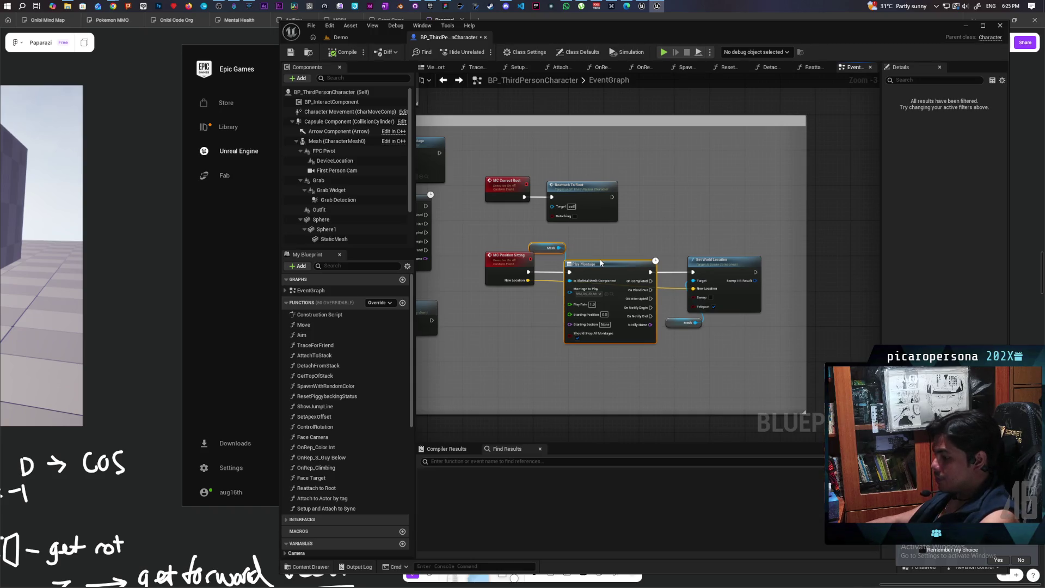
pyautogui.scroll(-5, 526, 240)
pyautogui.scroll(6, 648, 246)
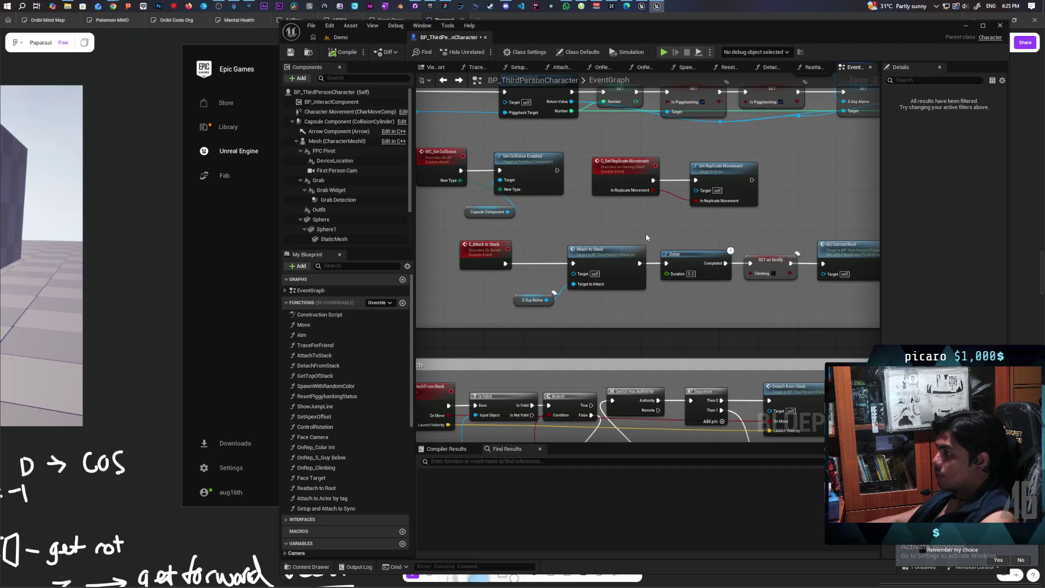
pyautogui.scroll(-5, 646, 237)
pyautogui.scroll(5, 647, 237)
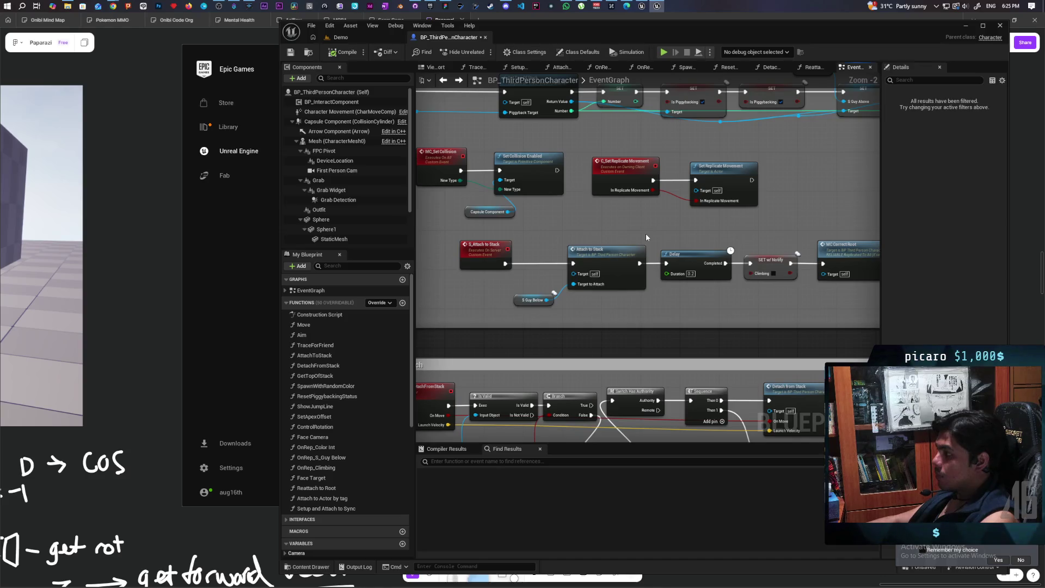
# Step: Open the AttachToStack function graph to show its Disable Collision and attach nodes
pyautogui.doubleClick(615, 264)
pyautogui.scroll(1, 638, 272)
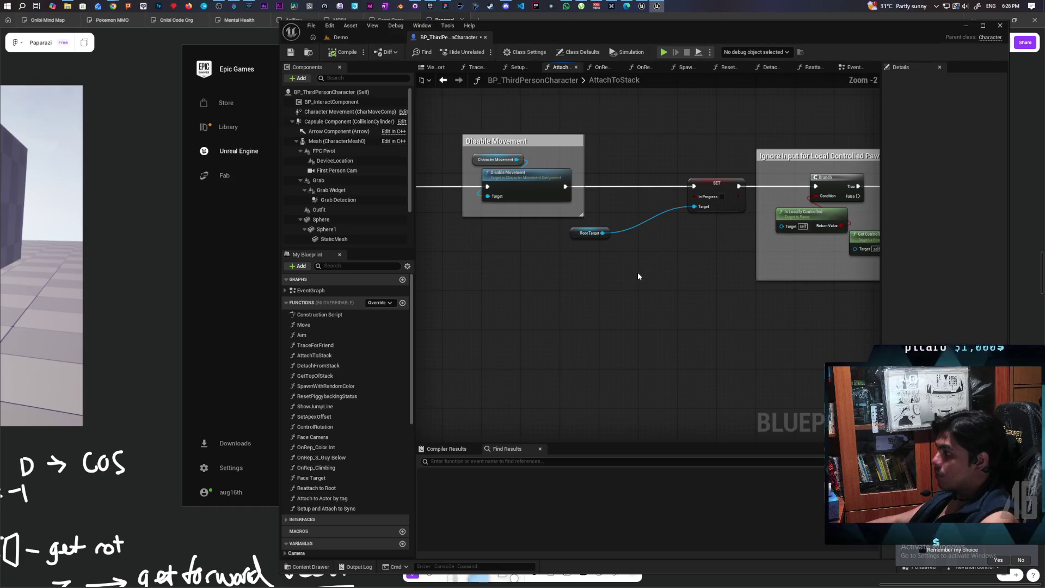
pyautogui.moveTo(593, 282)
pyautogui.mouseDown()
pyautogui.moveTo(735, 276)
pyautogui.moveTo(677, 257)
pyautogui.mouseUp()
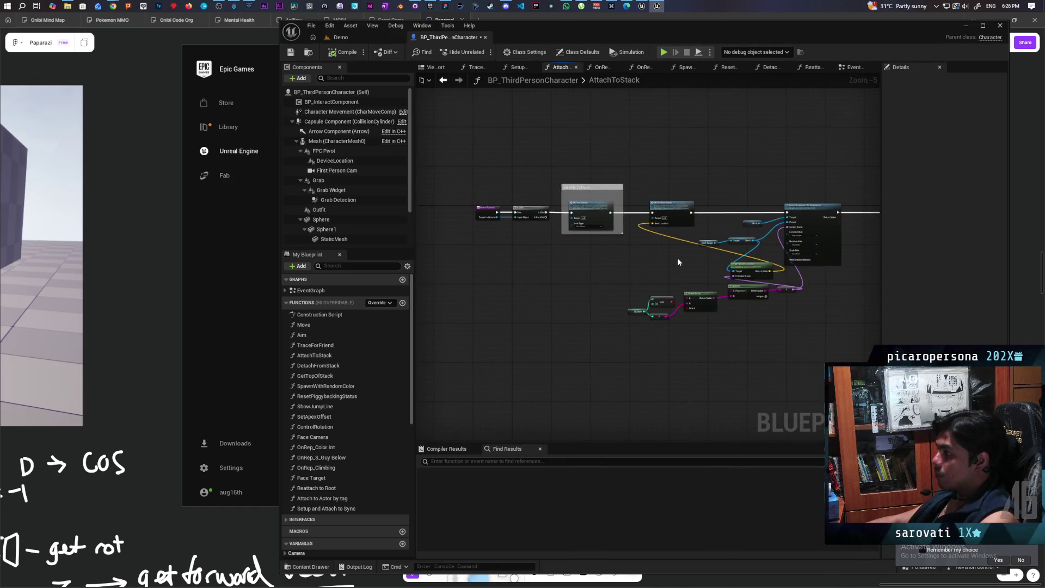
pyautogui.scroll(1, 678, 257)
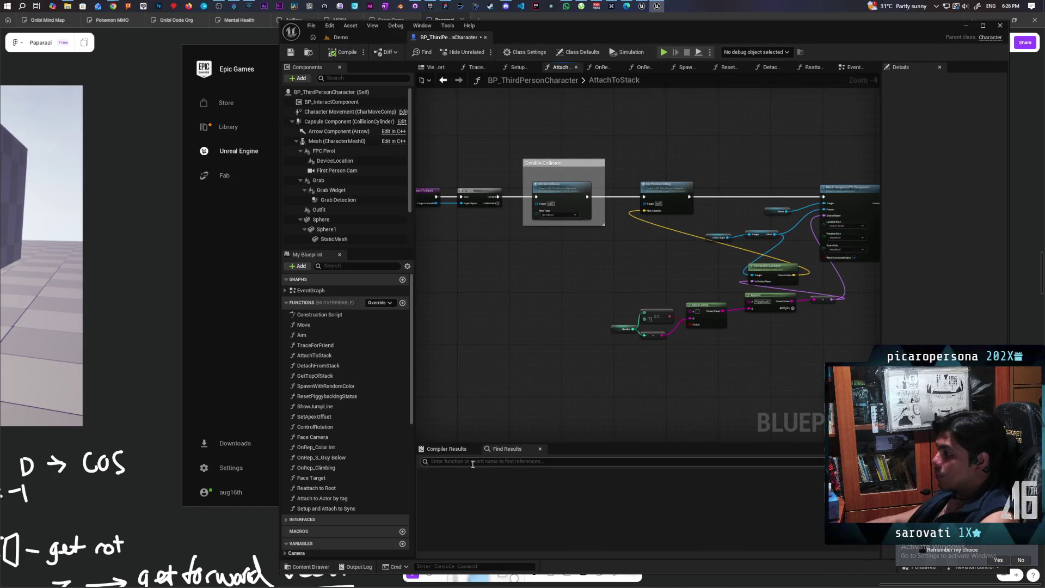
# Step: Search the Blueprint for 'ignore' and jump to the Ignore Client Movement setting in DetachFromStack
pyautogui.write('ignore')
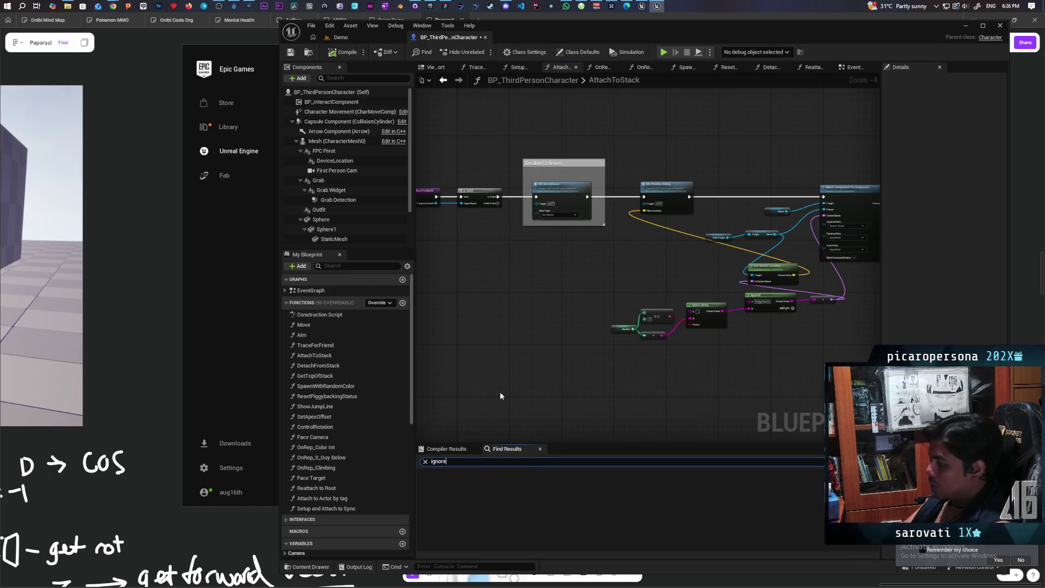
pyautogui.press('Return')
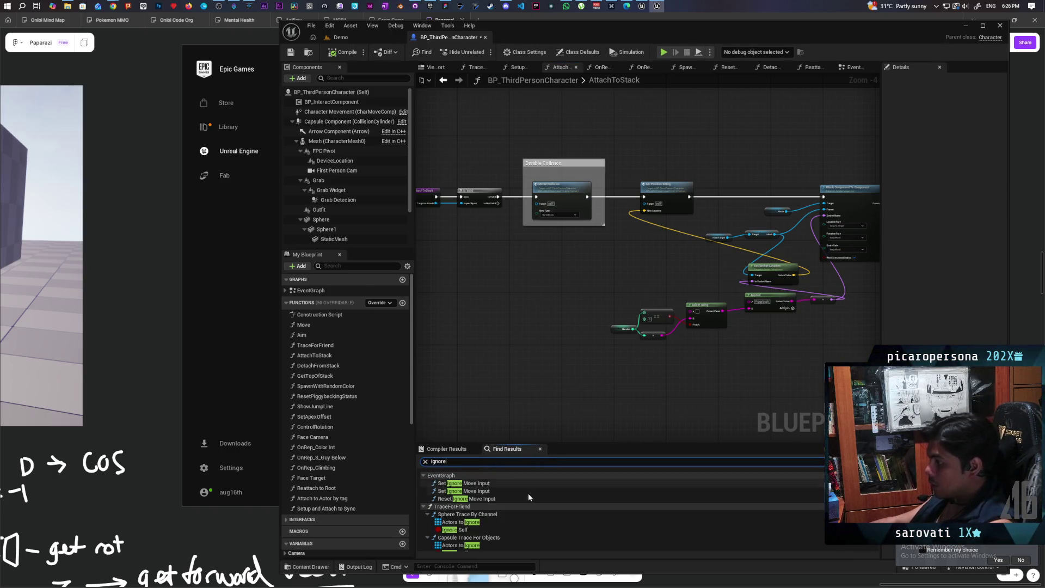
pyautogui.scroll(-3, 540, 520)
pyautogui.scroll(-5, 540, 521)
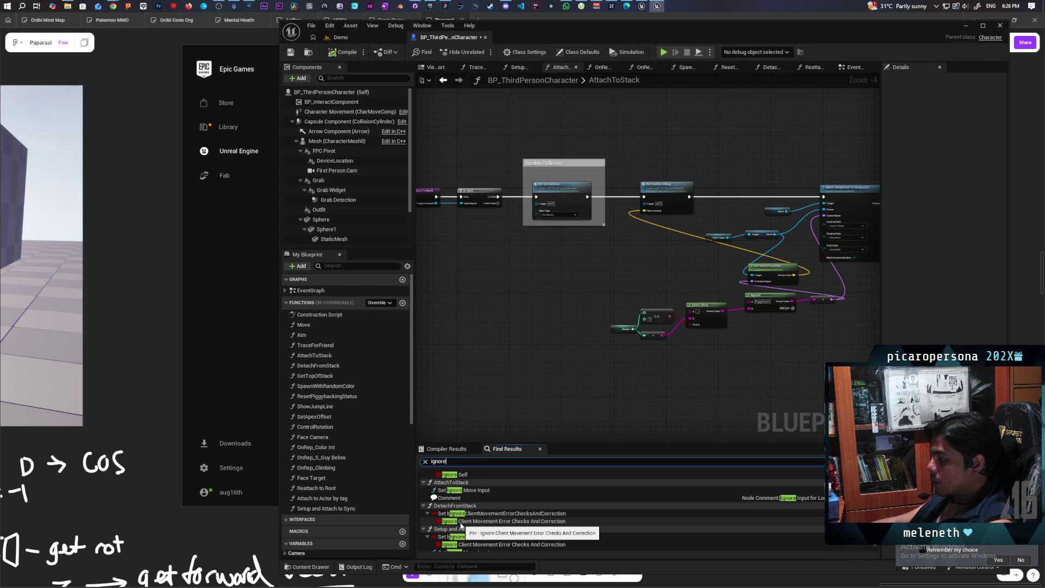
pyautogui.click(461, 522)
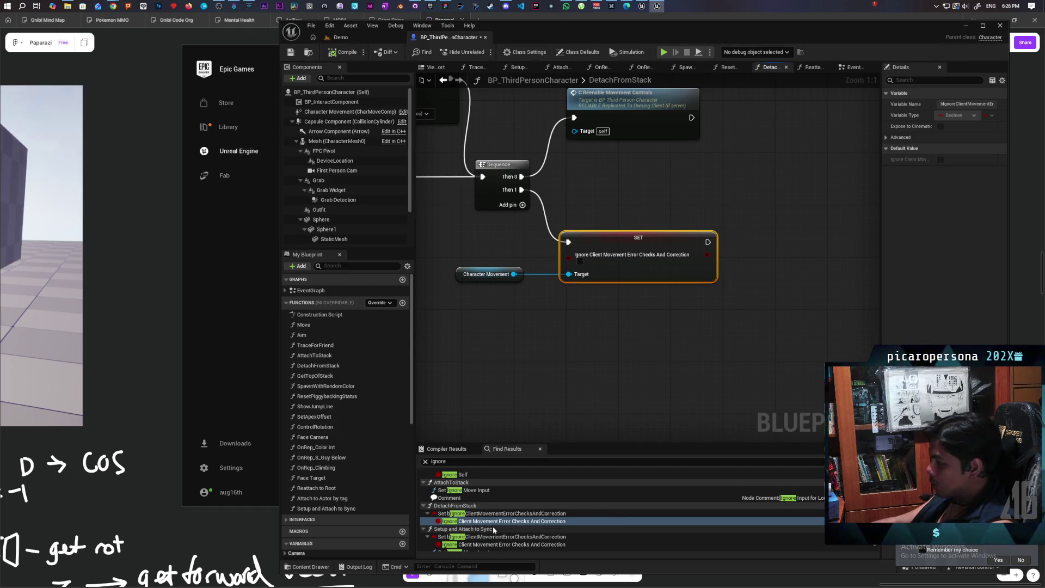
# Step: Inspect the SET Ignore Client Movement Error Checks node in Setup and Attach to Sync
pyautogui.scroll(-1, 524, 521)
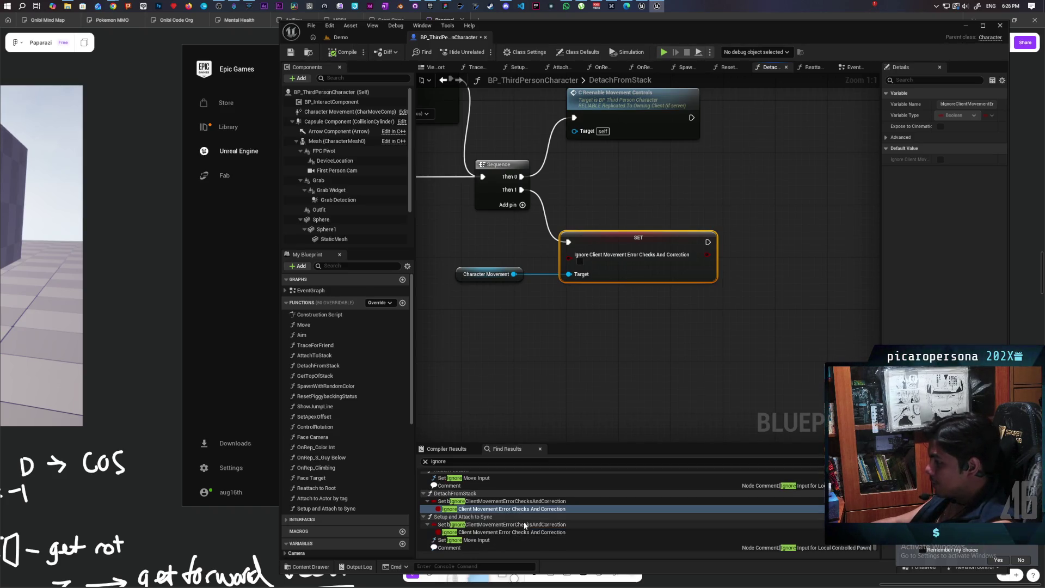
pyautogui.click(495, 532)
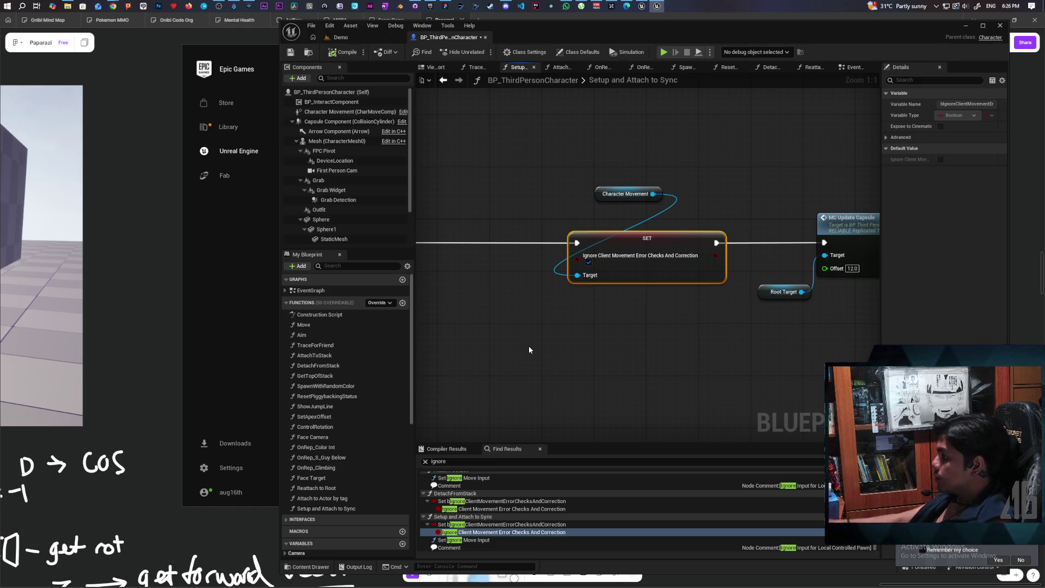
pyautogui.scroll(-7, 532, 305)
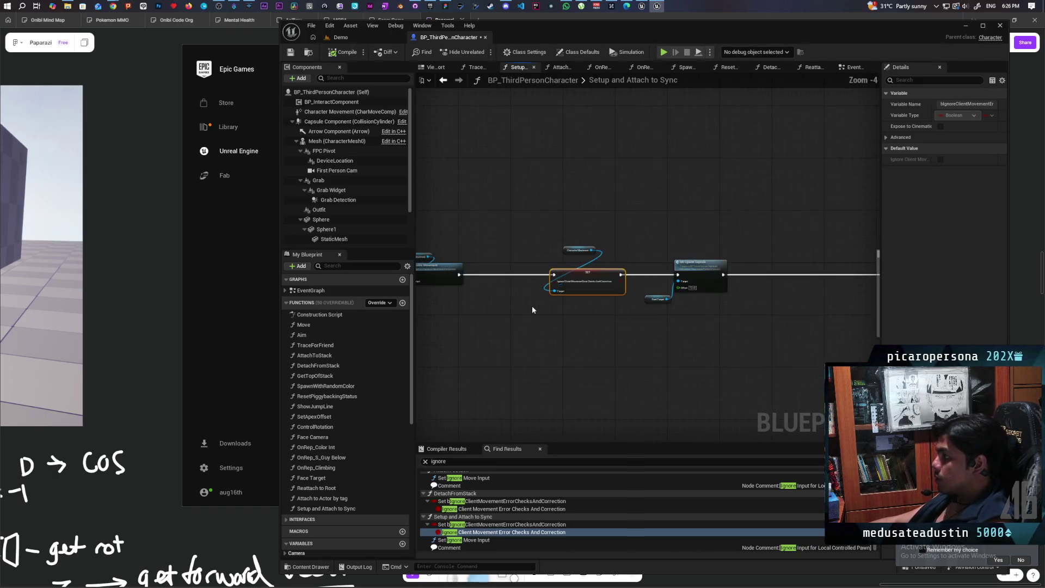
pyautogui.moveTo(529, 306); pyautogui.dragTo(770, 276)
pyautogui.scroll(4, 635, 305)
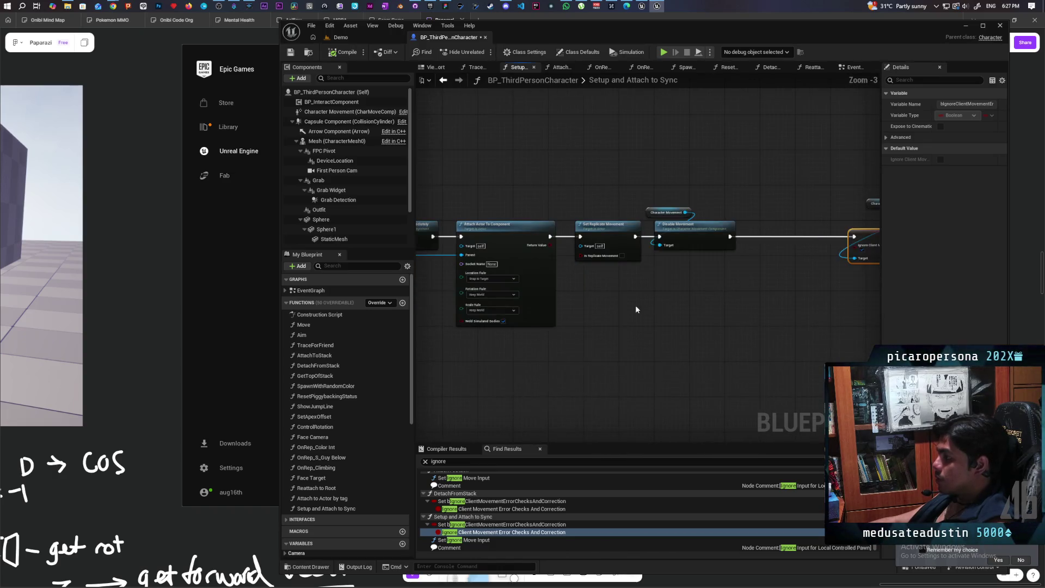
pyautogui.moveTo(607, 357)
pyautogui.mouseDown()
pyautogui.moveTo(655, 354)
pyautogui.moveTo(460, 348)
pyautogui.moveTo(521, 346)
pyautogui.moveTo(571, 307)
pyautogui.mouseUp()
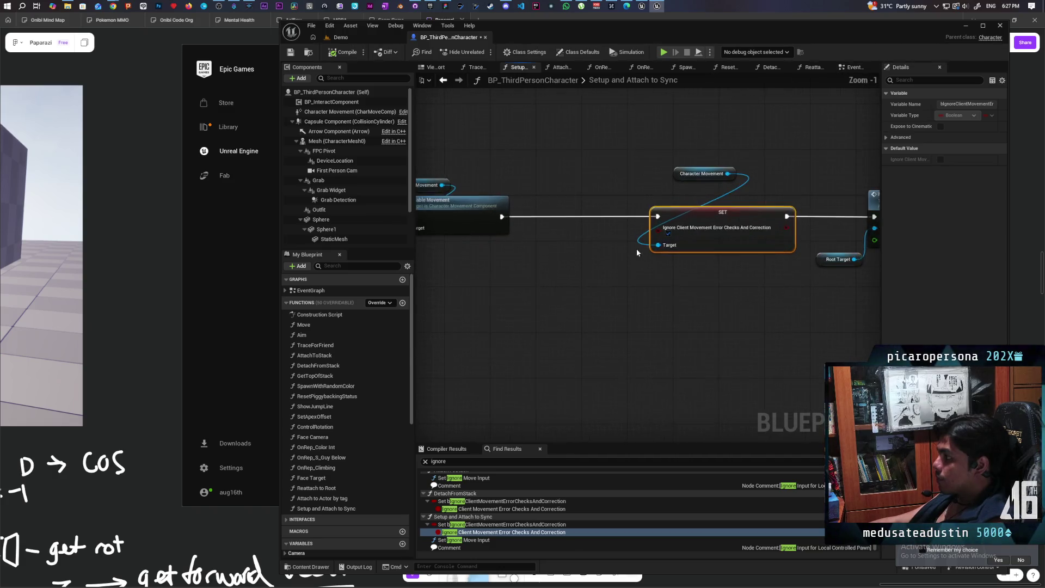
pyautogui.scroll(2, 636, 249)
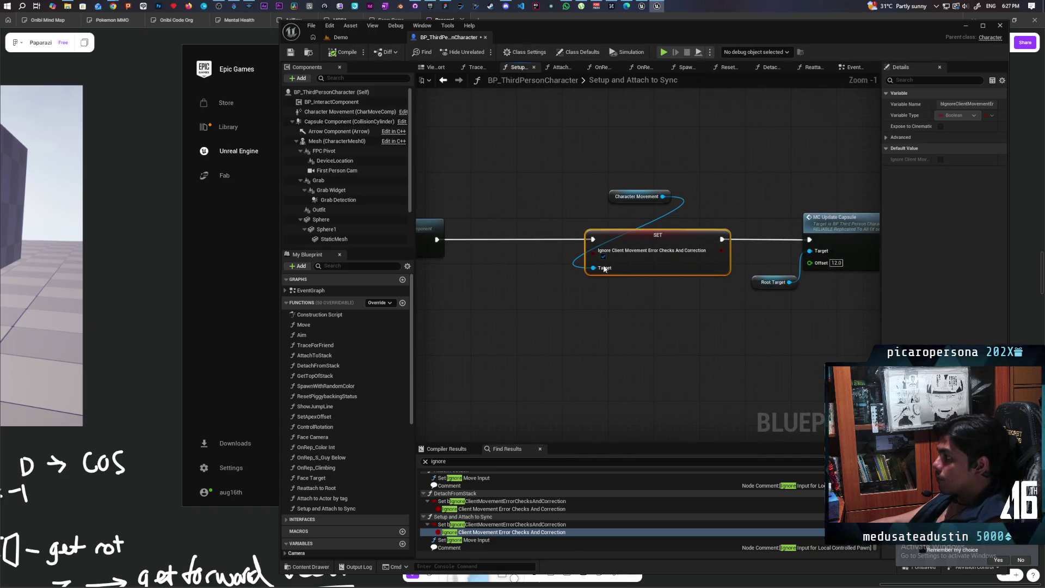
# Step: Go back through DetachFromStack to the AttachToStack function graph
pyautogui.click(443, 80)
pyautogui.scroll(-7, 521, 191)
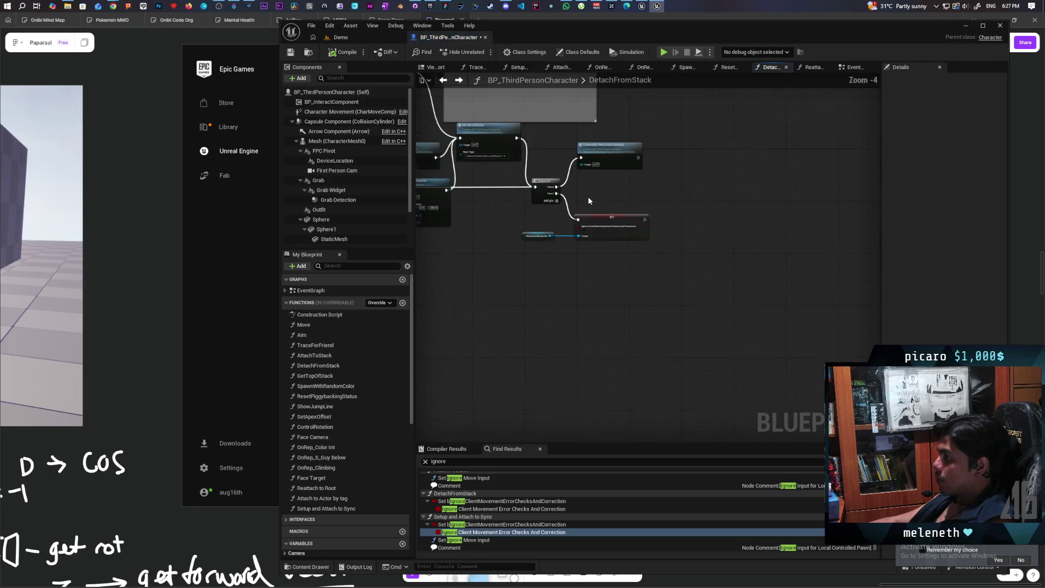
pyautogui.scroll(3, 544, 219)
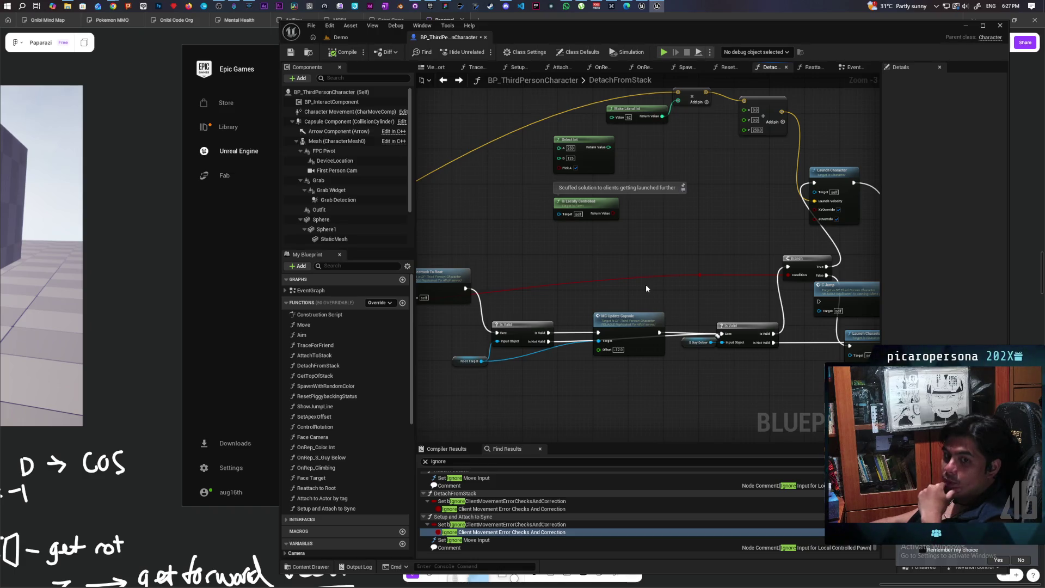
pyautogui.click(444, 81)
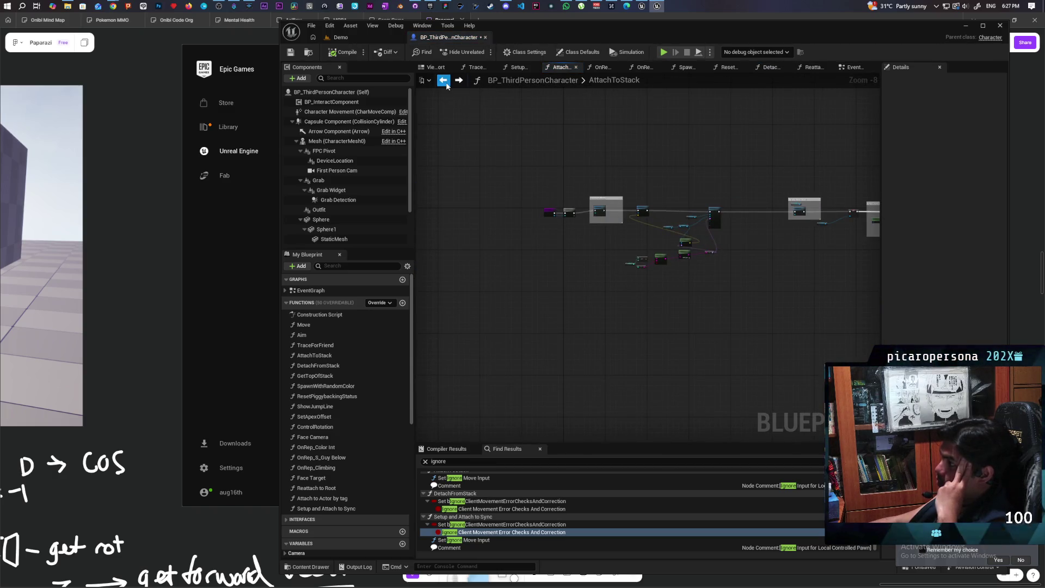
# Step: Return to the EventGraph and pan to the MC Position Sitting, Play Montage and Set World Location nodes
pyautogui.click(444, 80)
pyautogui.scroll(-3, 766, 216)
pyautogui.moveTo(766, 216); pyautogui.dragTo(622, 260)
pyautogui.scroll(6, 621, 260)
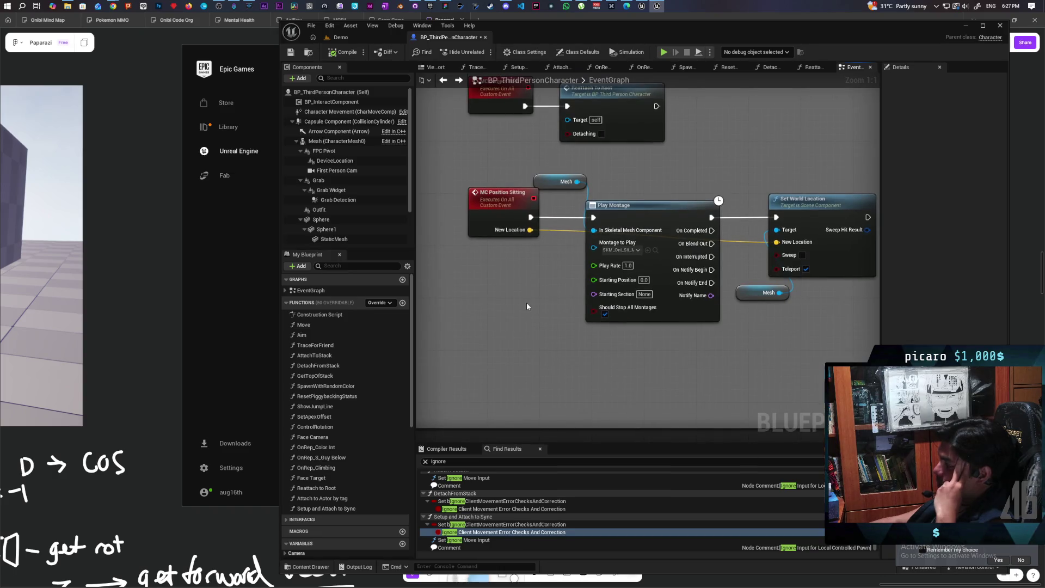
pyautogui.moveTo(527, 306); pyautogui.dragTo(535, 337)
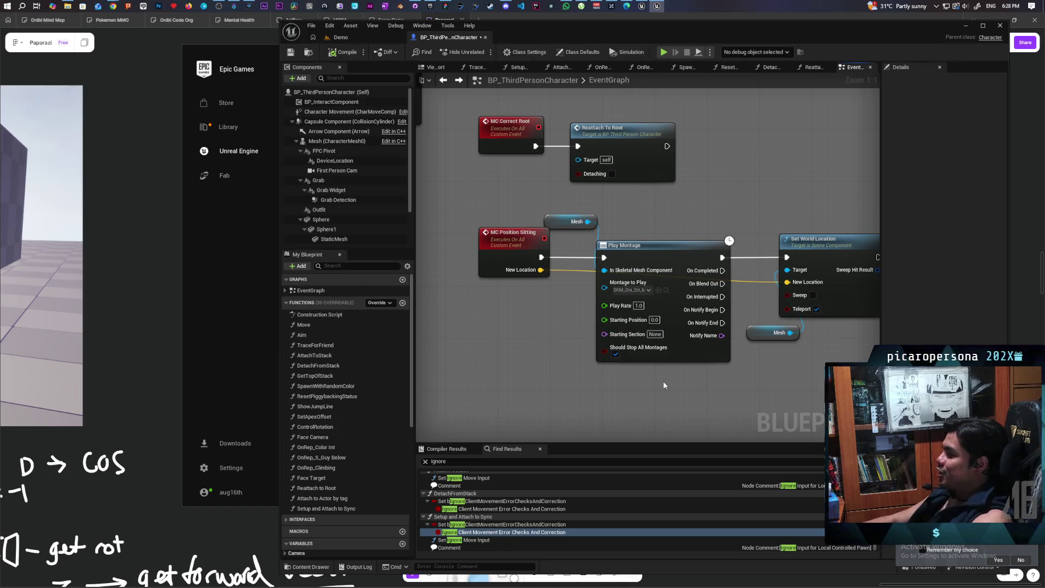
pyautogui.moveTo(663, 381)
pyautogui.mouseDown()
pyautogui.moveTo(506, 398)
pyautogui.moveTo(554, 348)
pyautogui.moveTo(595, 348)
pyautogui.moveTo(611, 385)
pyautogui.mouseUp()
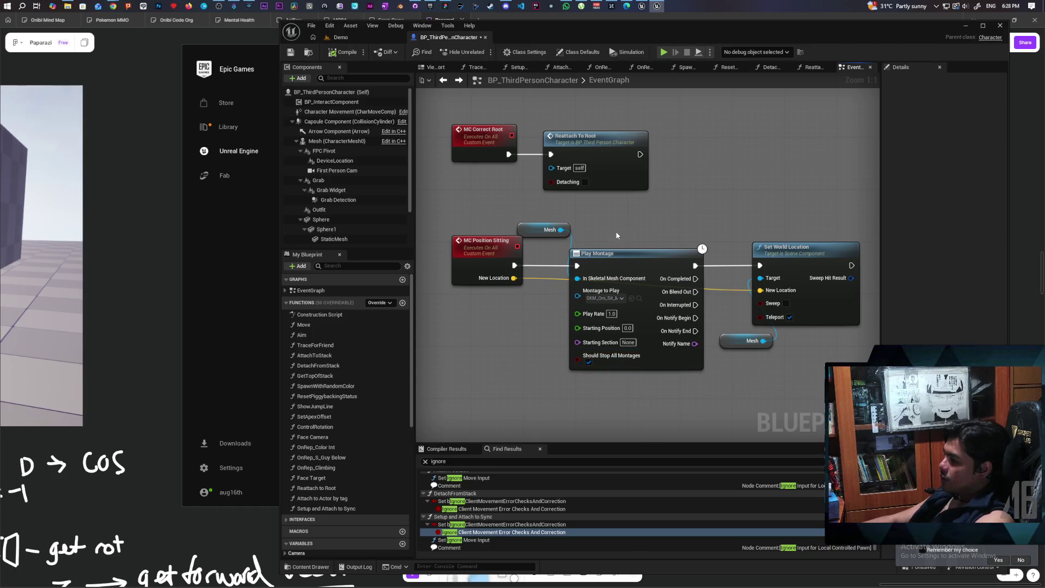
# Step: Nudge the Mesh getter feeding Play Montage slightly upward and return to the Demo level
pyautogui.moveTo(527, 343)
pyautogui.mouseDown()
pyautogui.moveTo(581, 329)
pyautogui.moveTo(527, 340)
pyautogui.mouseUp()
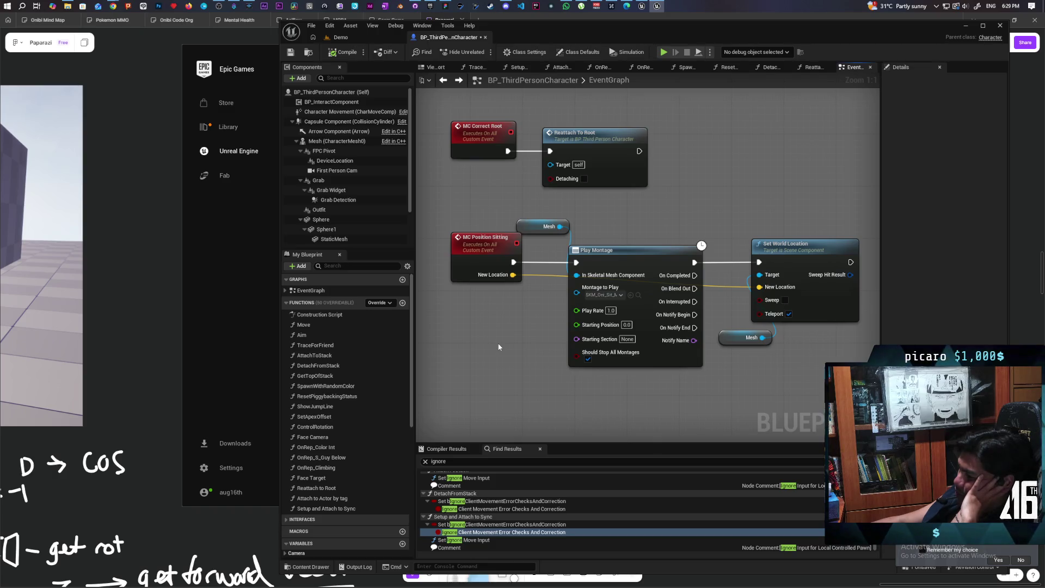
pyautogui.moveTo(526, 226); pyautogui.dragTo(515, 213)
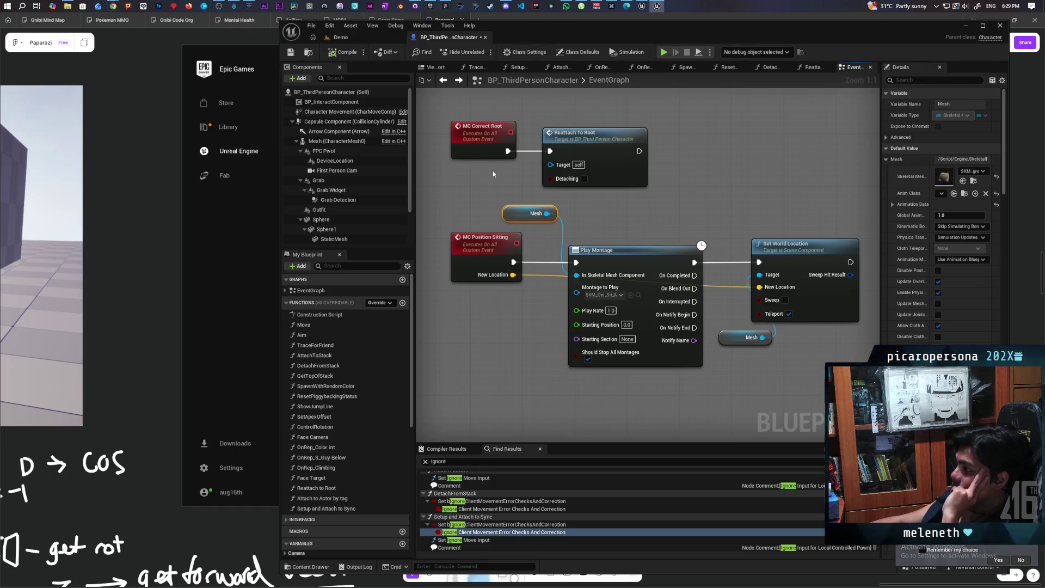
pyautogui.click(360, 37)
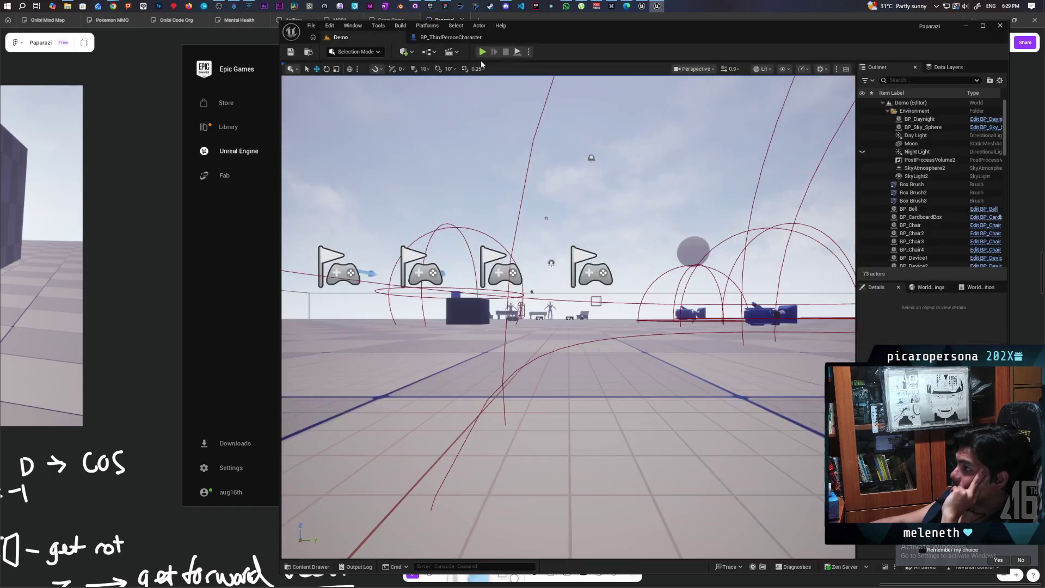
pyautogui.click(482, 52)
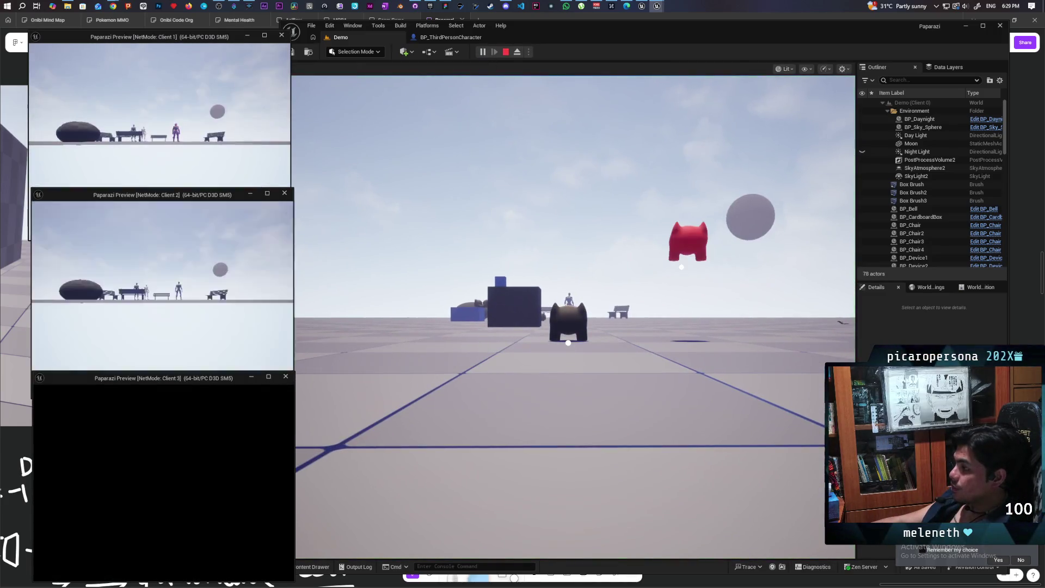
pyautogui.click(164, 164)
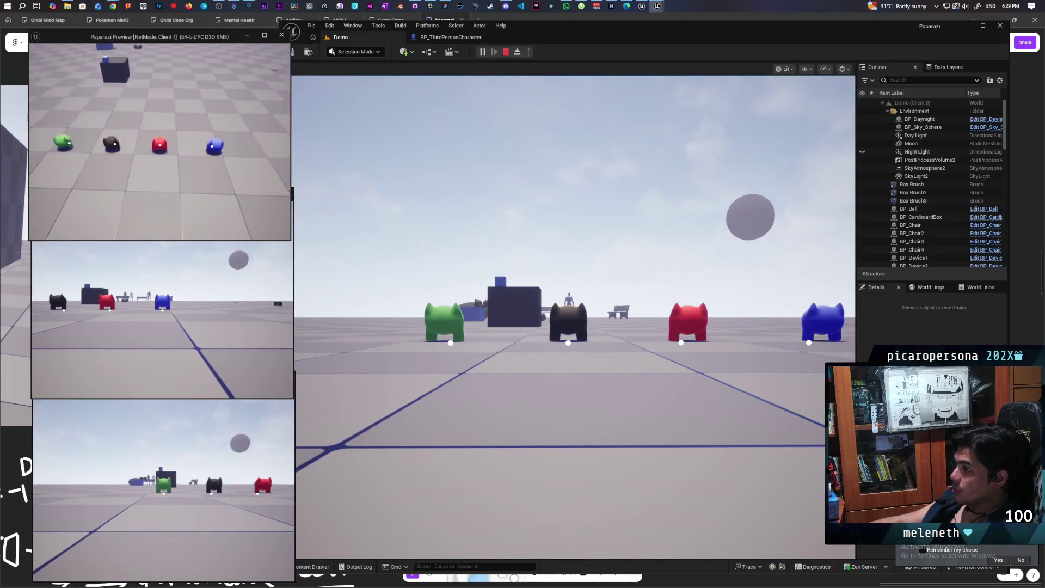
pyautogui.press('space')
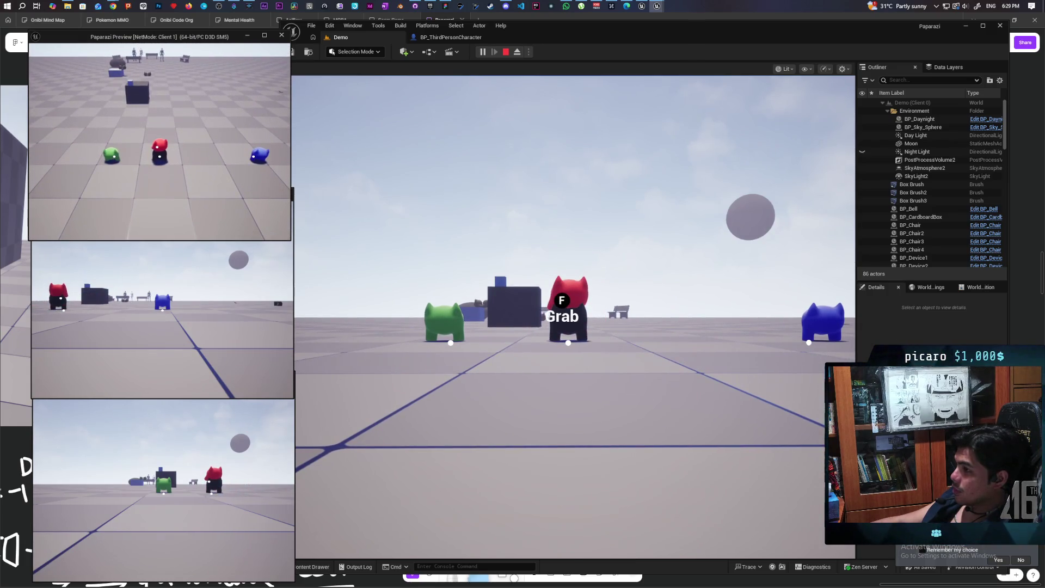
pyautogui.press('Escape')
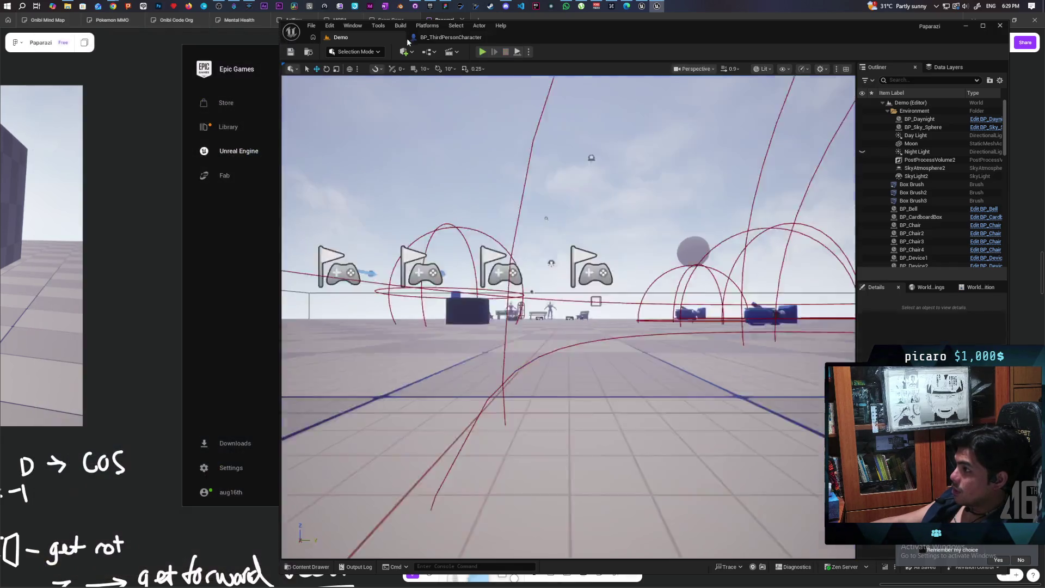
# Step: Compile and save BP_ThirdPersonCharacter with Ctrl+S, then return to the Demo level
pyautogui.click(451, 37)
pyautogui.scroll(-5, 571, 245)
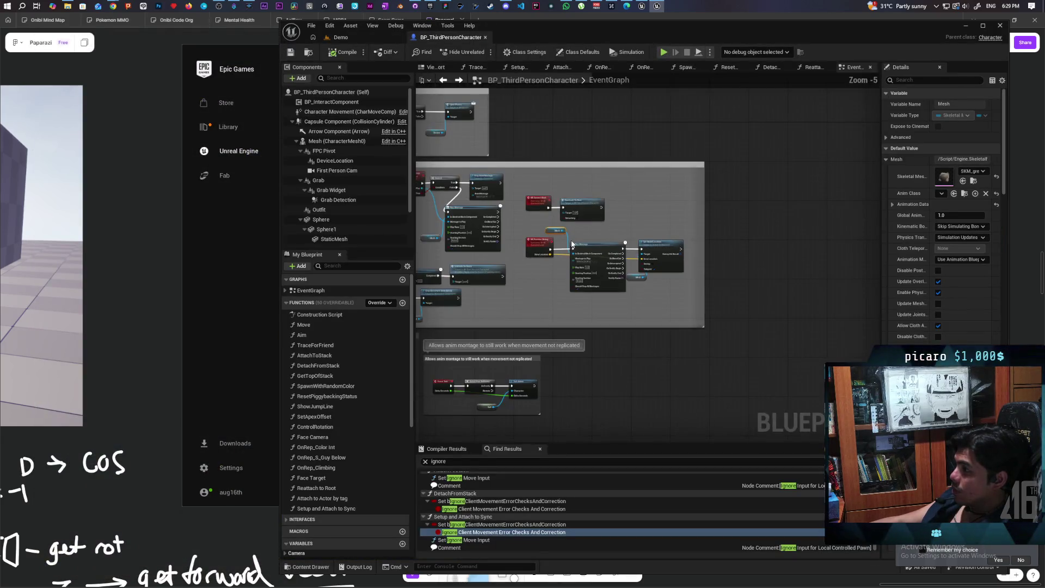
pyautogui.scroll(1, 592, 255)
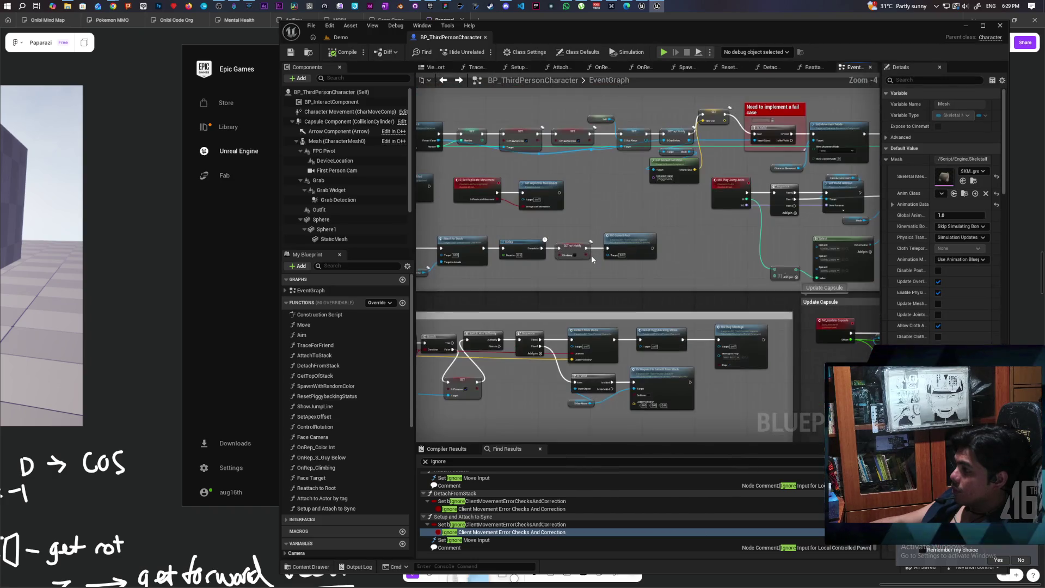
pyautogui.scroll(4, 564, 272)
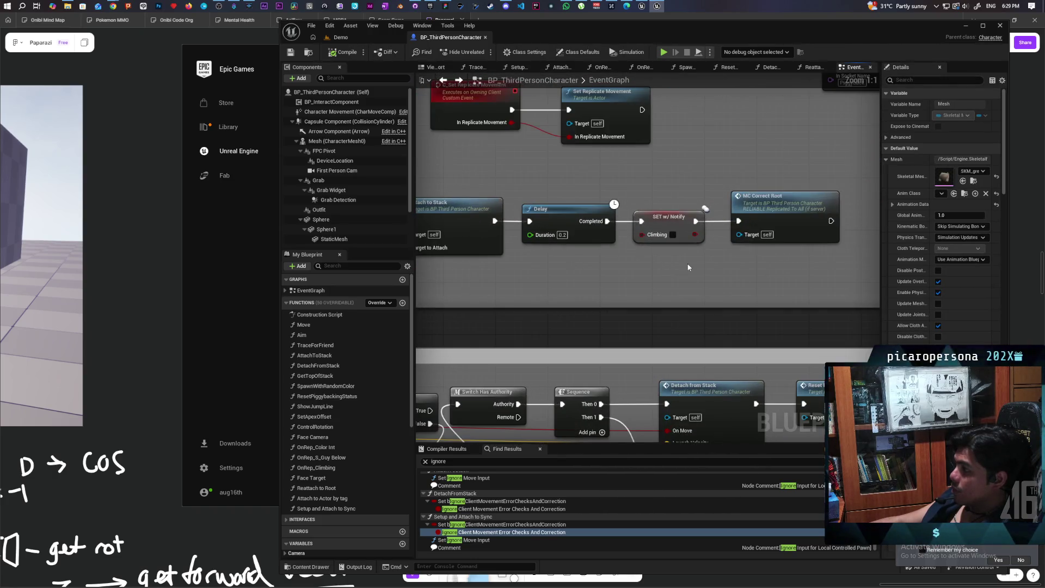
pyautogui.click(697, 264)
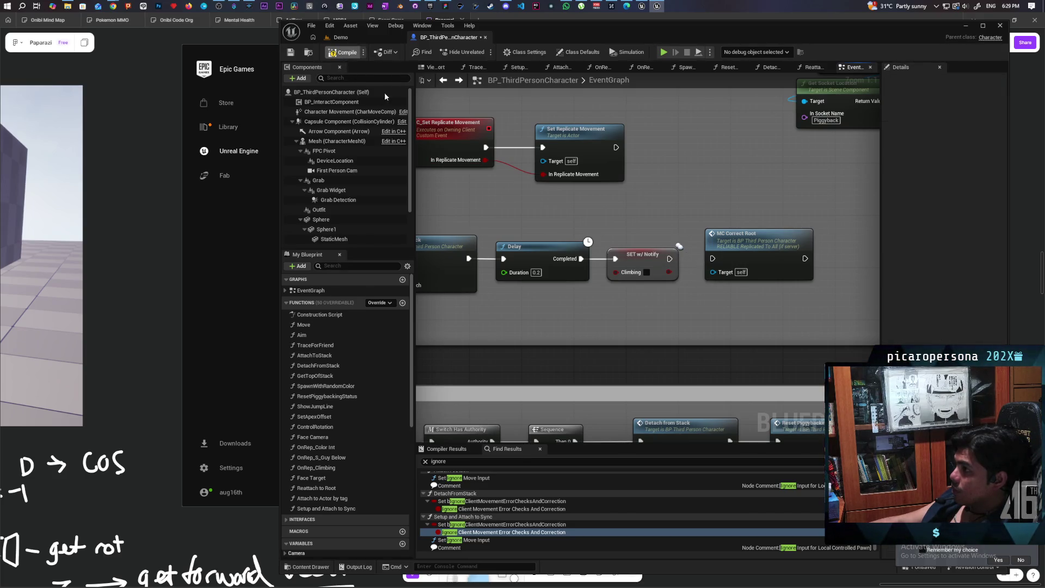
pyautogui.hotkey('ctrl', 's')
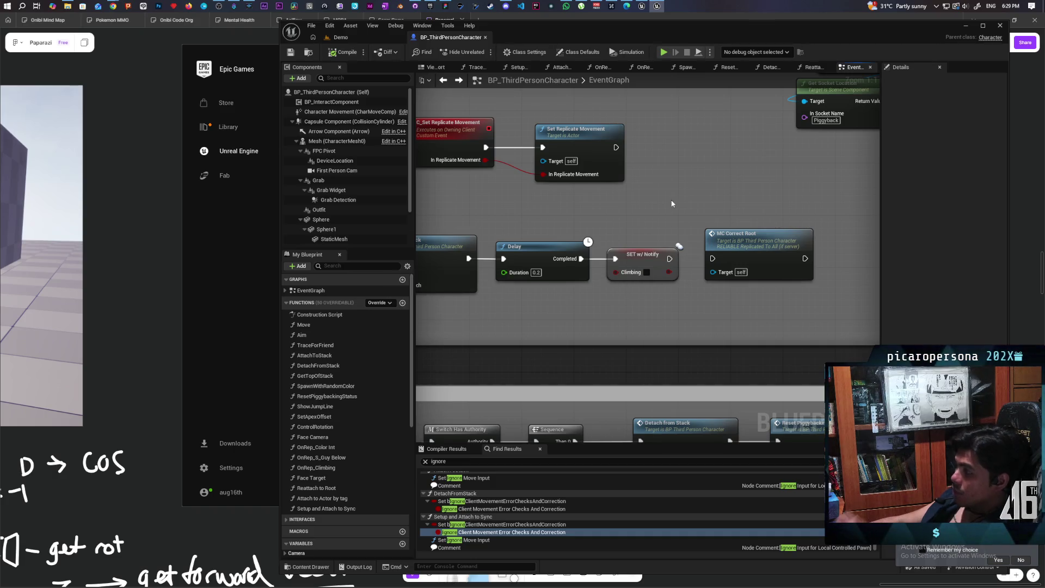
pyautogui.click(364, 37)
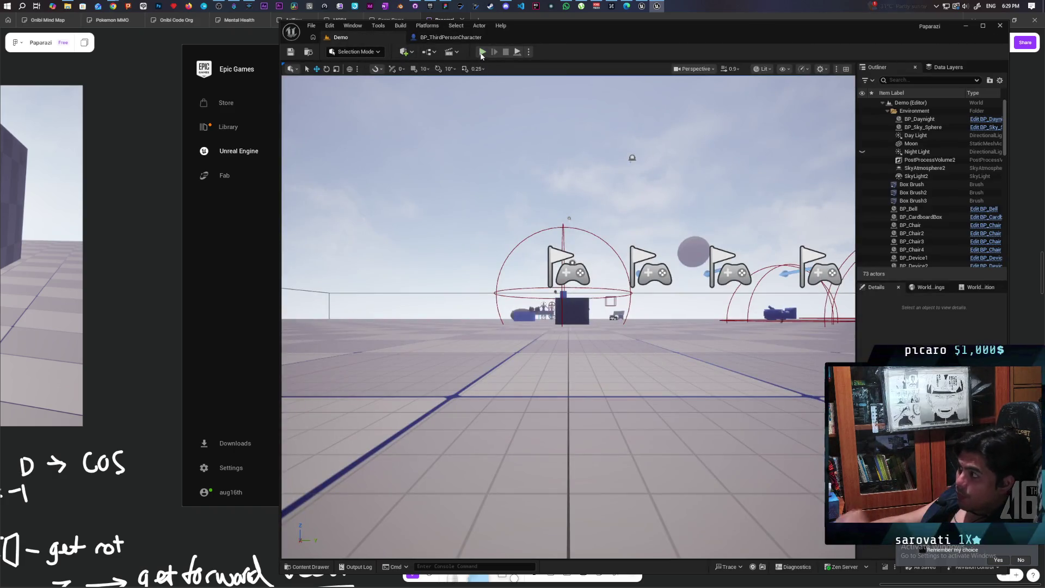
# Step: Run a multiplayer play test, walk the black character onto the red one, then stop
pyautogui.click(482, 53)
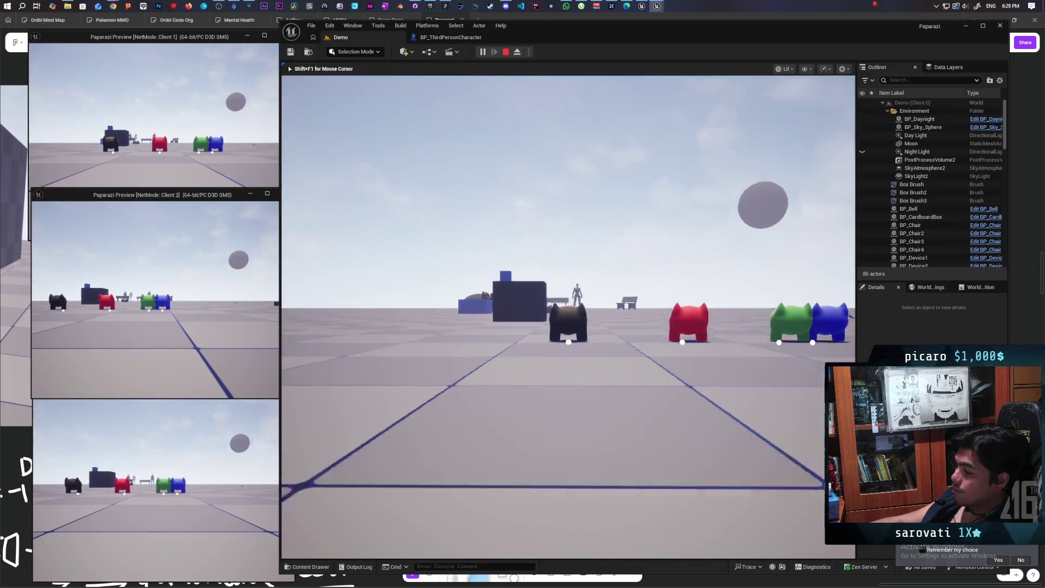
pyautogui.press('w')
pyautogui.press('space')
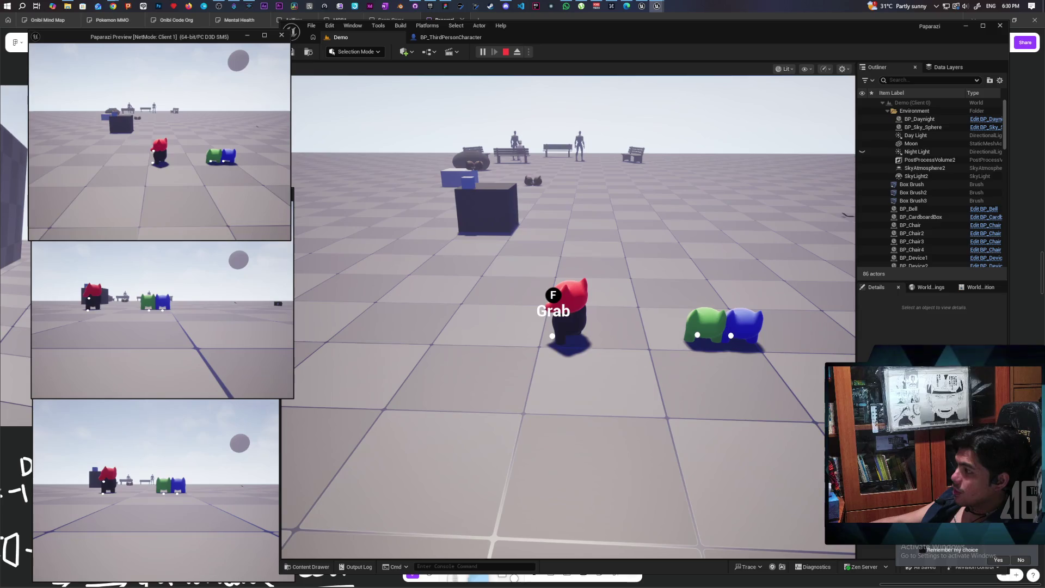
pyautogui.press('Escape')
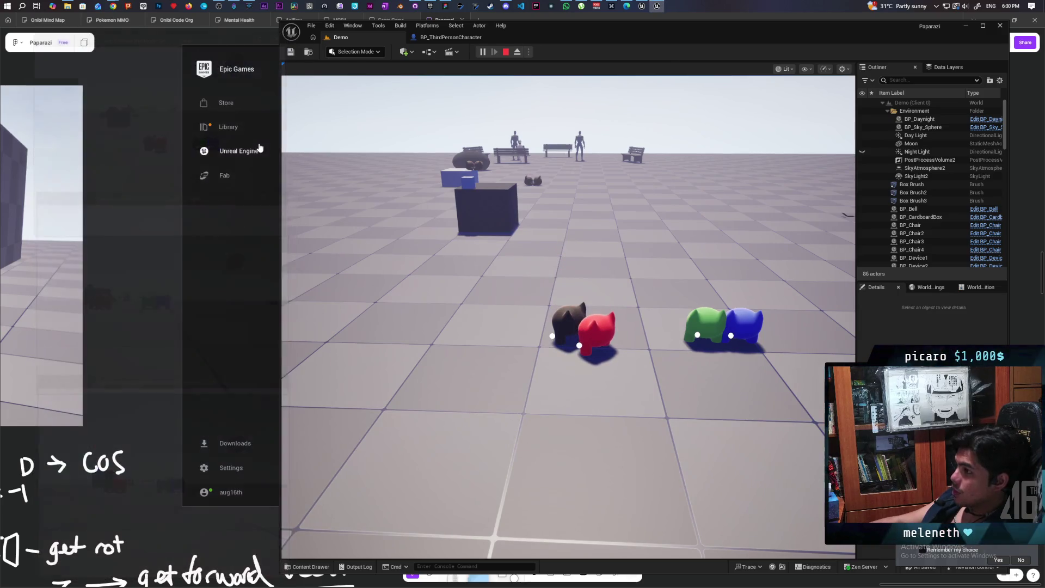
# Step: Review the character's EventGraph, close the blueprint editor with Alt+F4, and start a new multiplayer session
pyautogui.click(450, 40)
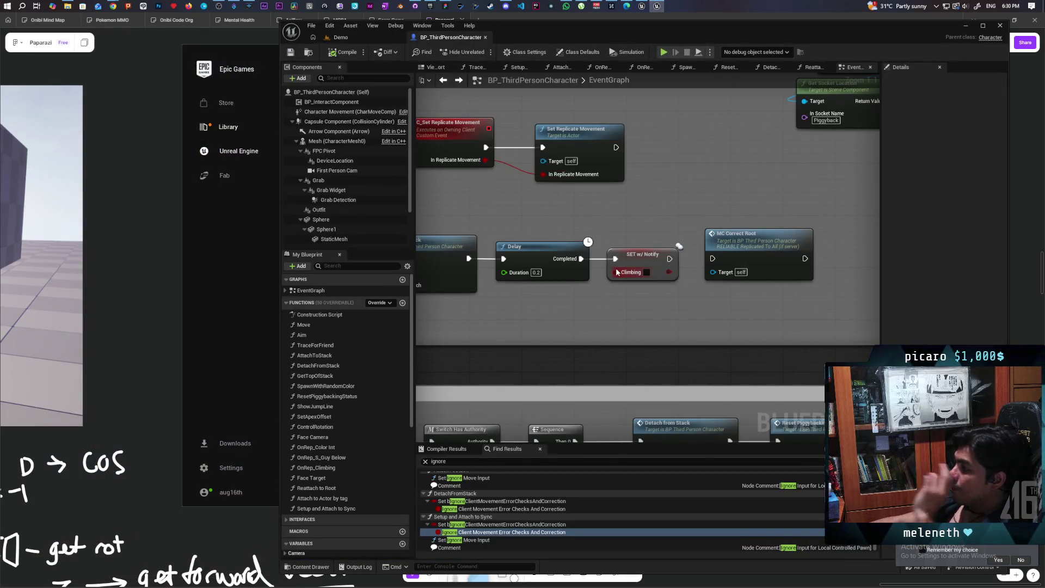
pyautogui.moveTo(628, 290)
pyautogui.mouseDown()
pyautogui.moveTo(766, 292)
pyautogui.moveTo(701, 303)
pyautogui.moveTo(736, 298)
pyautogui.mouseUp()
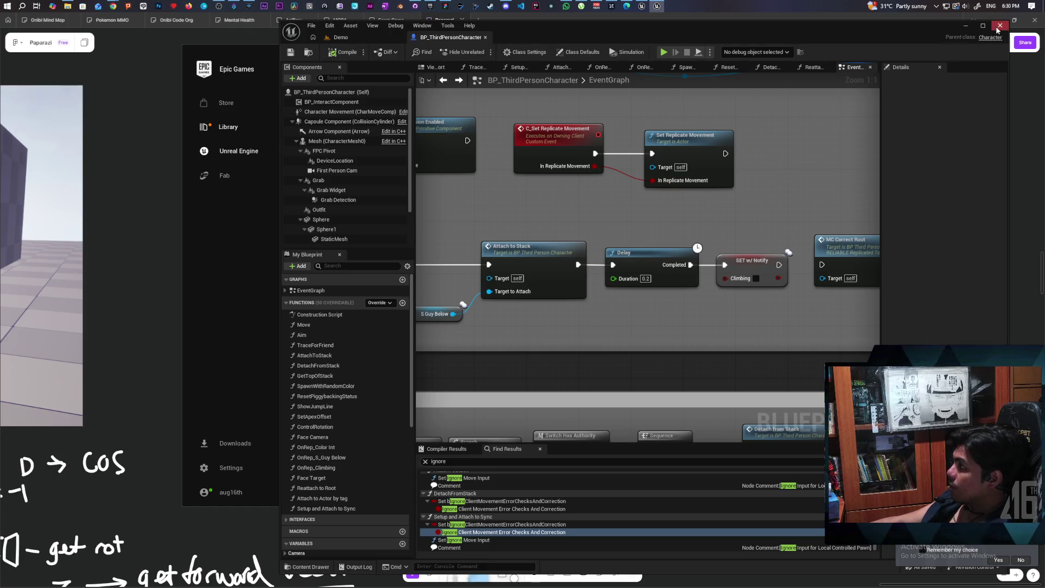
pyautogui.hotkey('alt', 'F4')
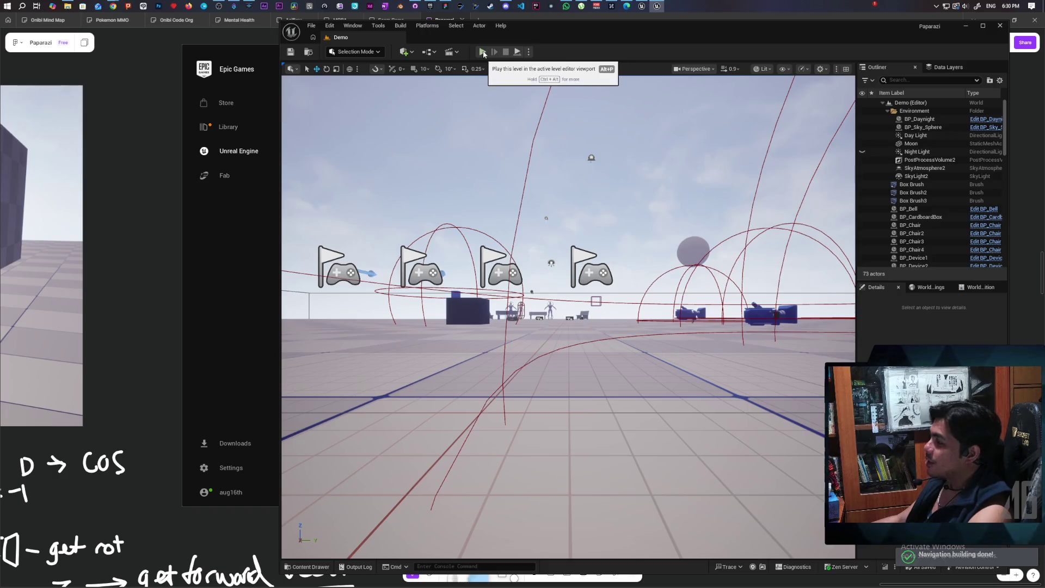
pyautogui.click(483, 52)
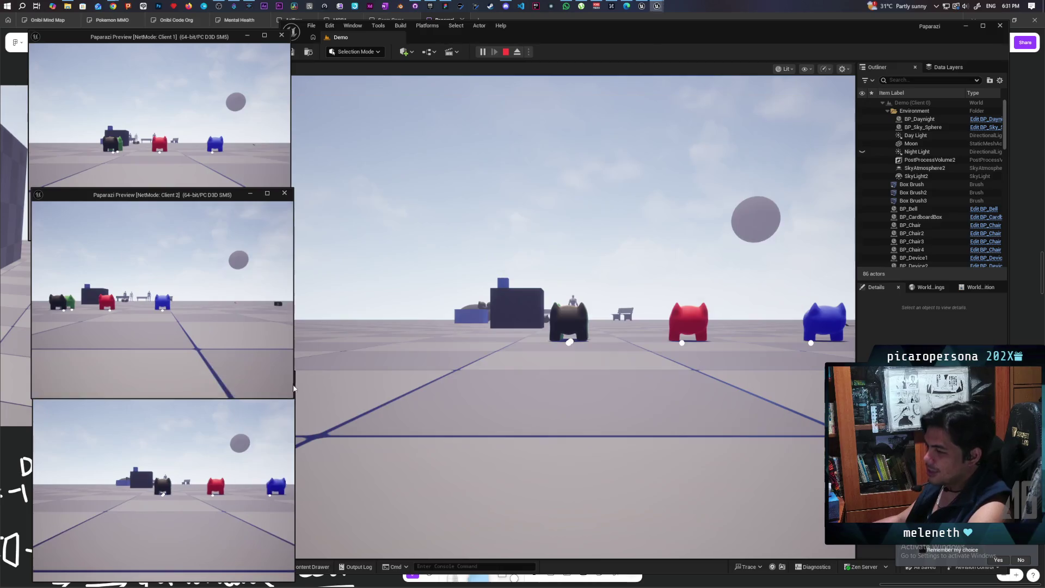
pyautogui.click(181, 171)
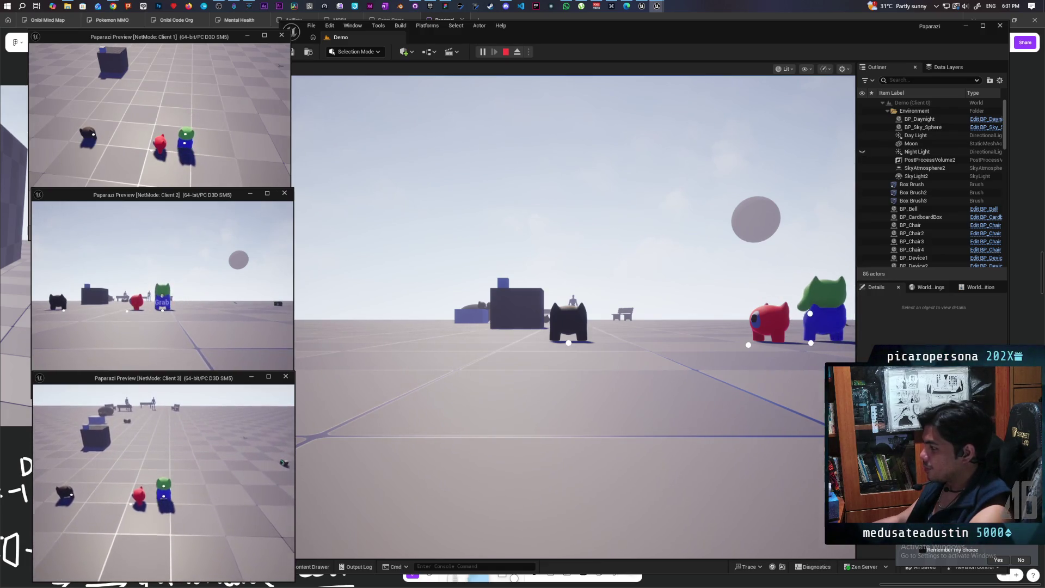
pyautogui.press('Escape')
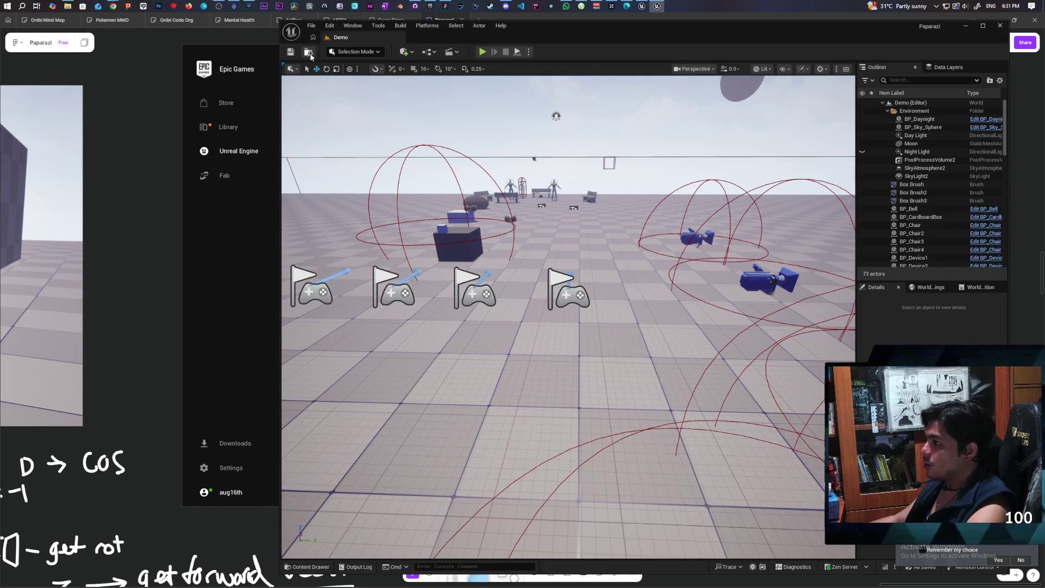
# Step: Open BP_ThirdPersonCharacter from ThirdPerson > Blueprints in the Content Drawer
pyautogui.hotkey('ctrl', 'space')
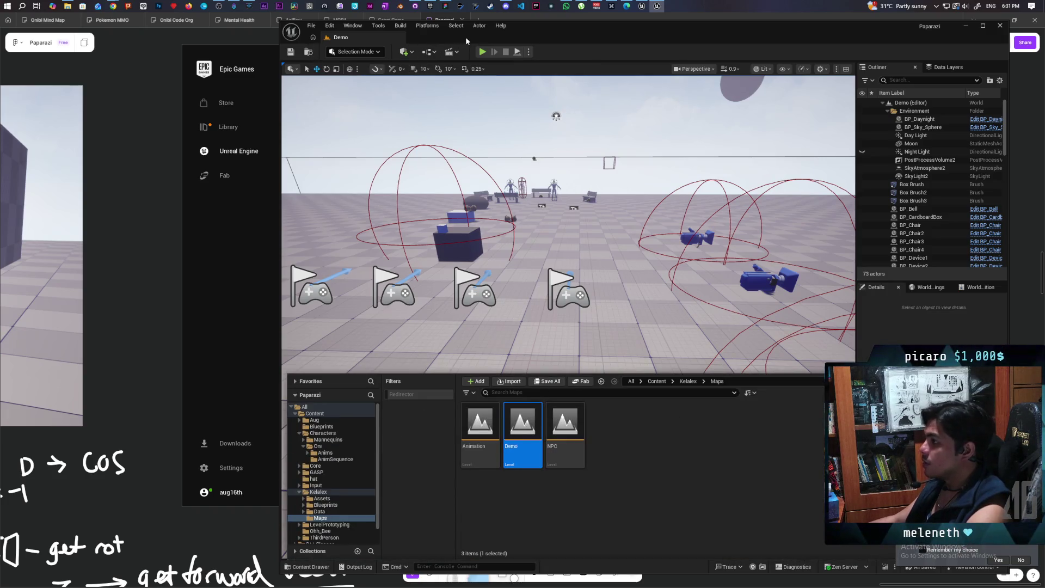
pyautogui.click(657, 381)
pyautogui.click(325, 538)
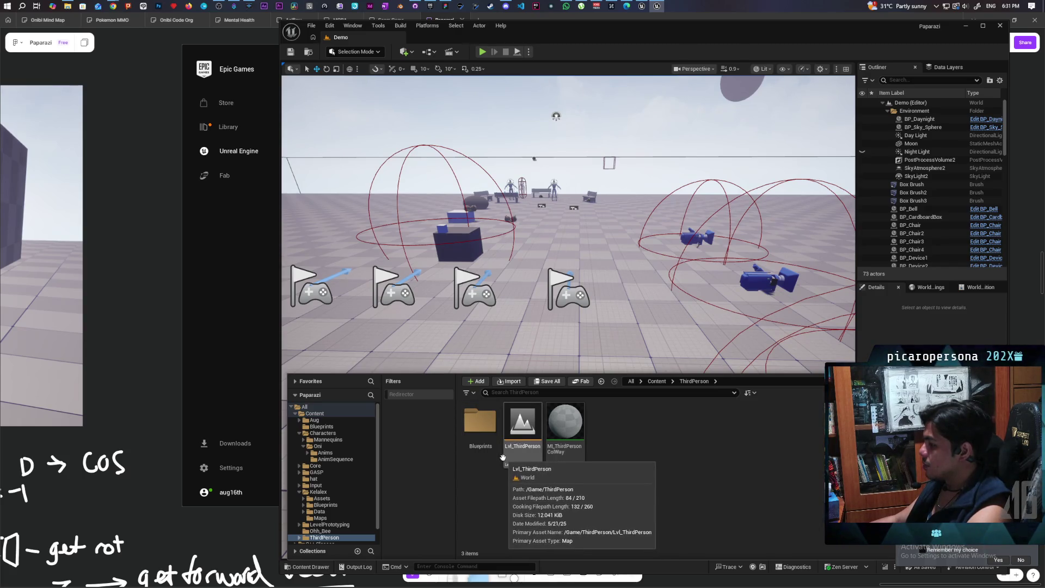
pyautogui.doubleClick(481, 422)
pyautogui.doubleClick(566, 430)
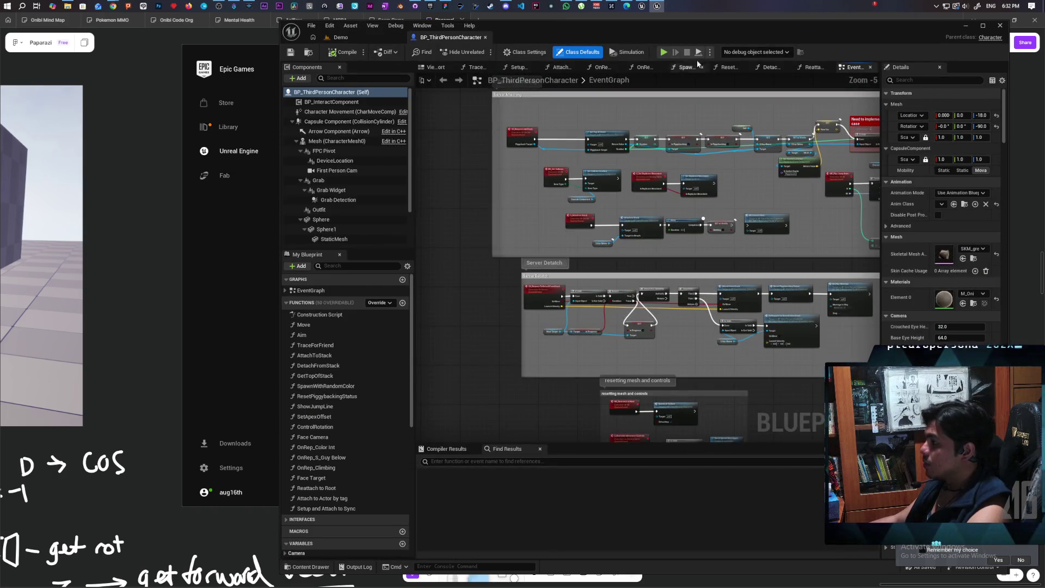
# Step: Maximize the blueprint editor and shift the Mesh and Play Montage nodes right to make room
pyautogui.doubleClick(610, 30)
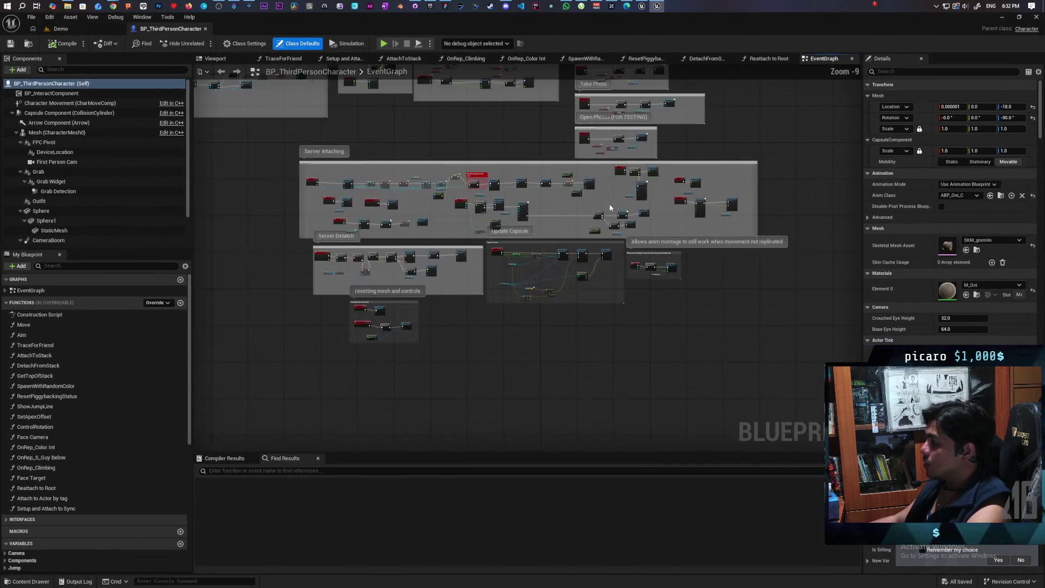
pyautogui.scroll(6, 573, 221)
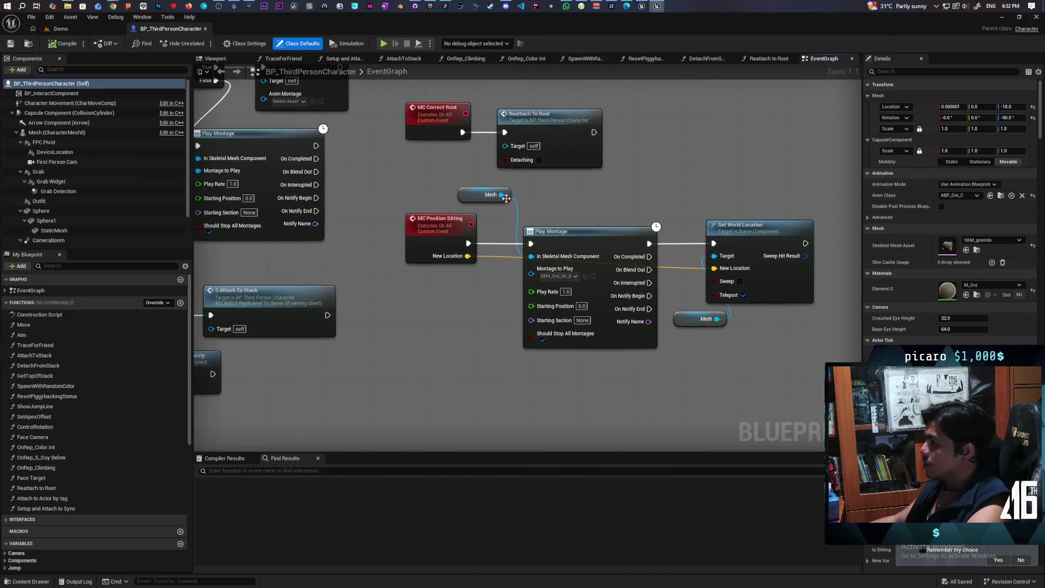
pyautogui.moveTo(476, 200)
pyautogui.mouseDown()
pyautogui.moveTo(549, 213)
pyautogui.moveTo(747, 313)
pyautogui.mouseUp()
pyautogui.moveTo(566, 244); pyautogui.dragTo(641, 242)
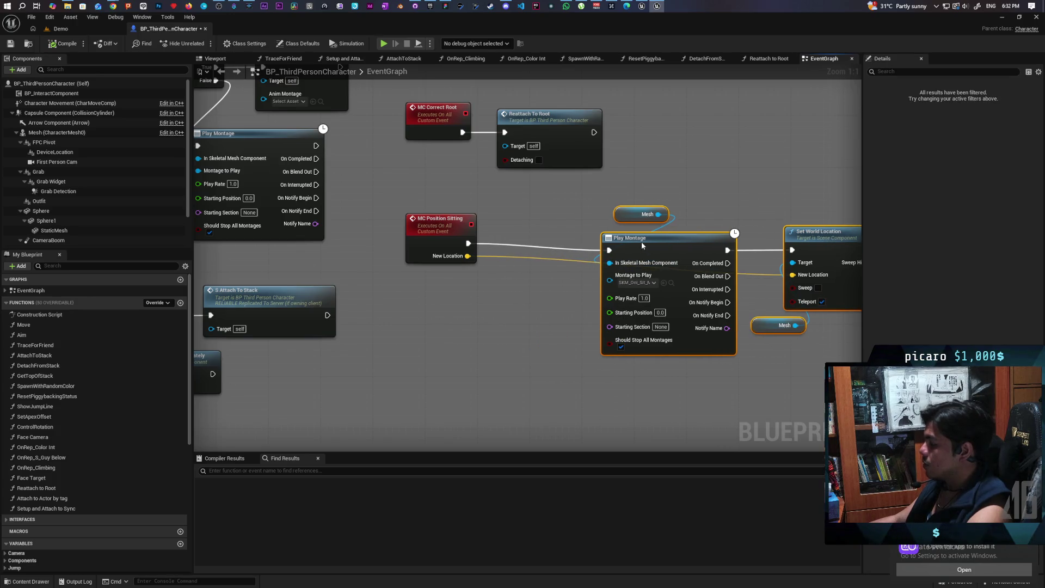
pyautogui.click(523, 293)
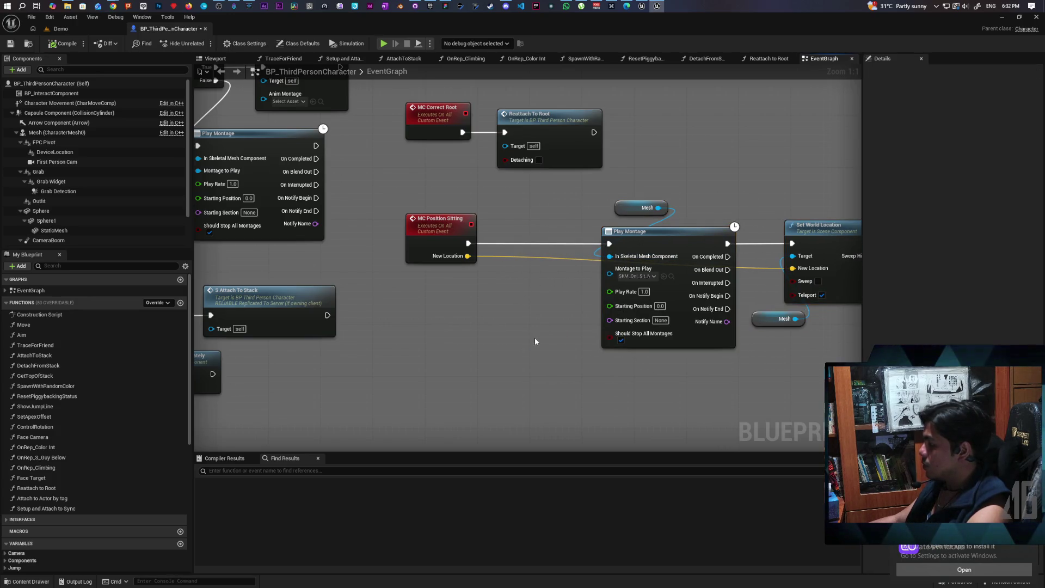
# Step: Add a Switch Has Authority node and launch the multiplayer play test
pyautogui.rightClick(475, 289)
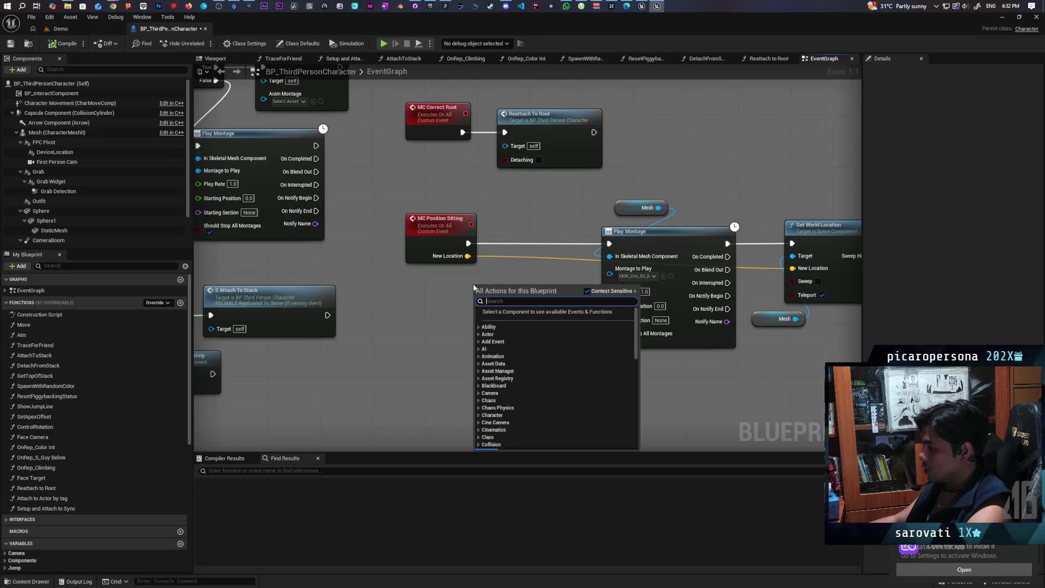
pyautogui.write('has autho')
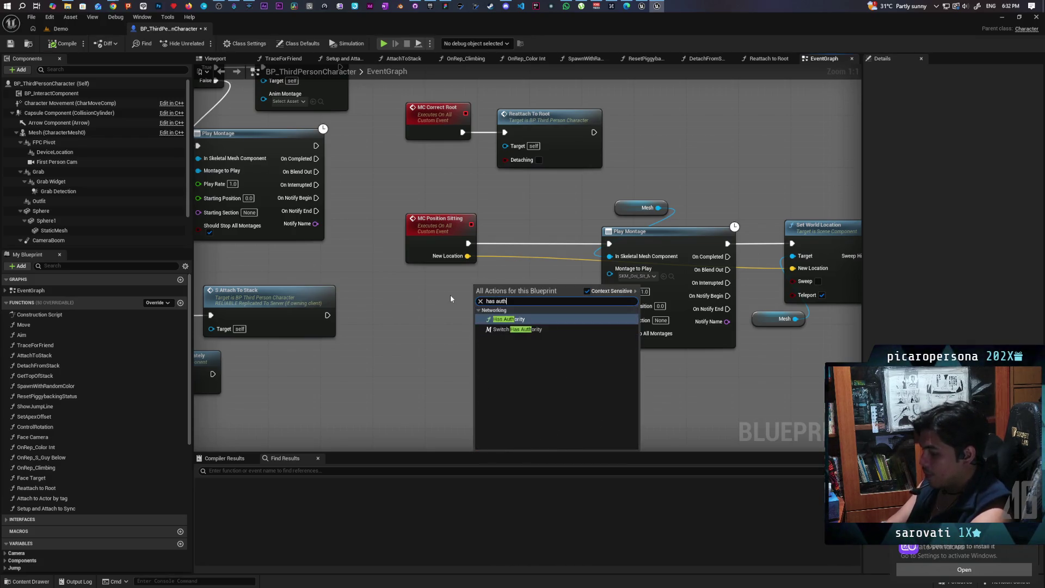
pyautogui.press('Down')
pyautogui.press('Return')
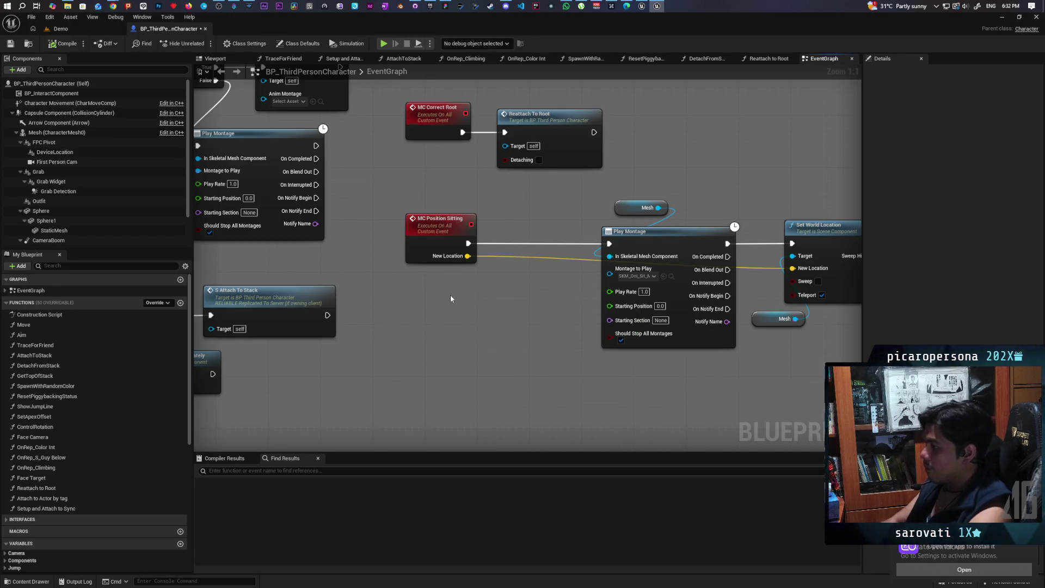
pyautogui.hotkey('alt', 'p')
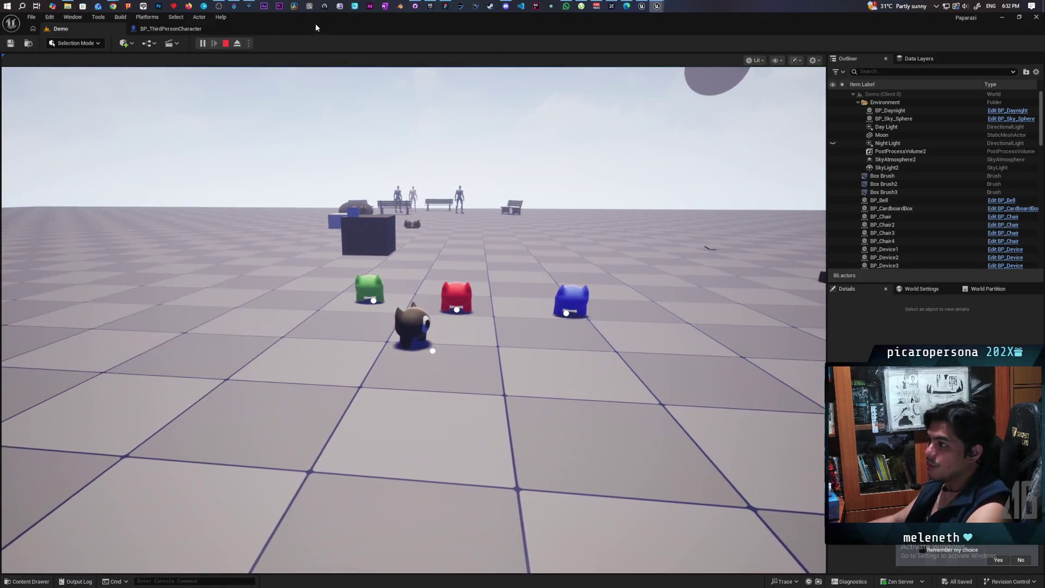
# Step: Arrange the client windows, walk the red character onto the blue one in Client 1, then stop
pyautogui.moveTo(316, 25); pyautogui.dragTo(646, 32)
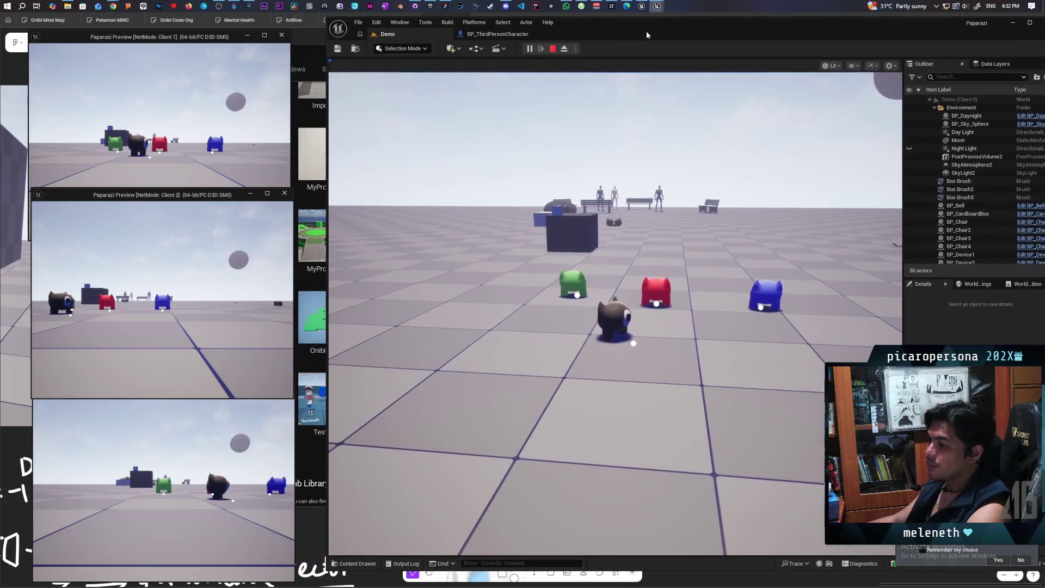
pyautogui.click(163, 136)
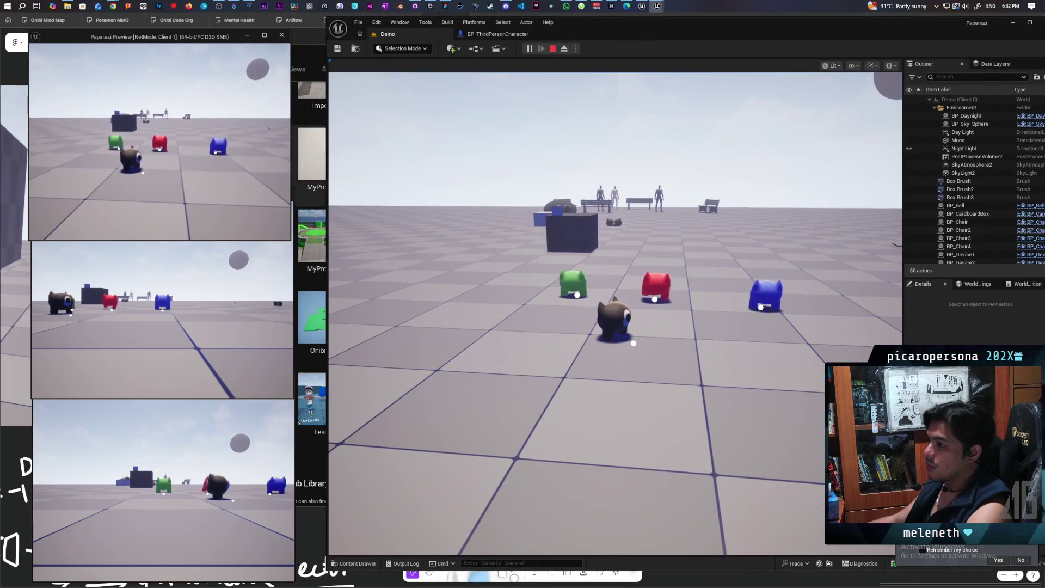
pyautogui.press('d')
pyautogui.press('space')
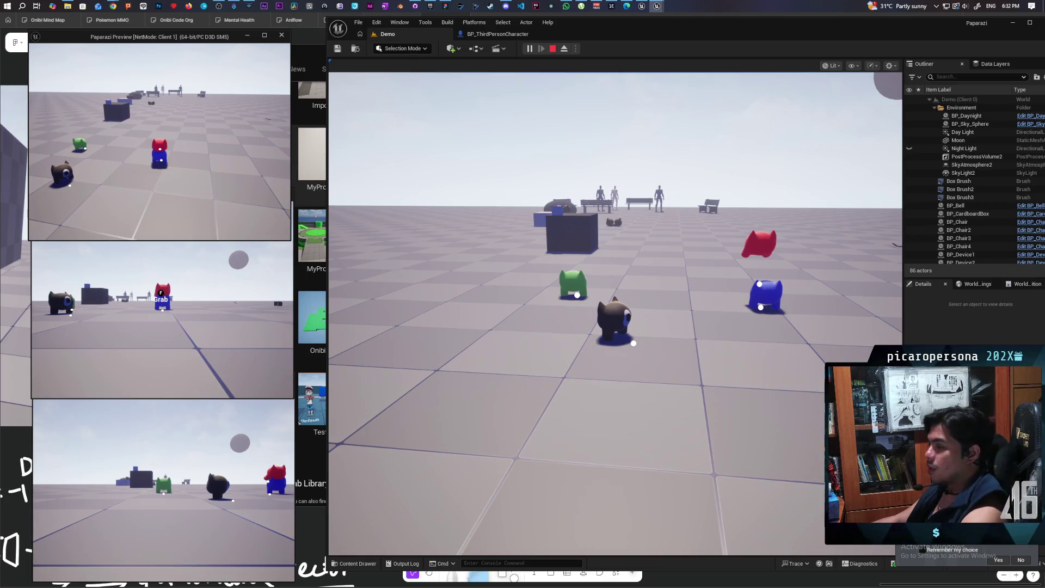
pyautogui.press('Escape')
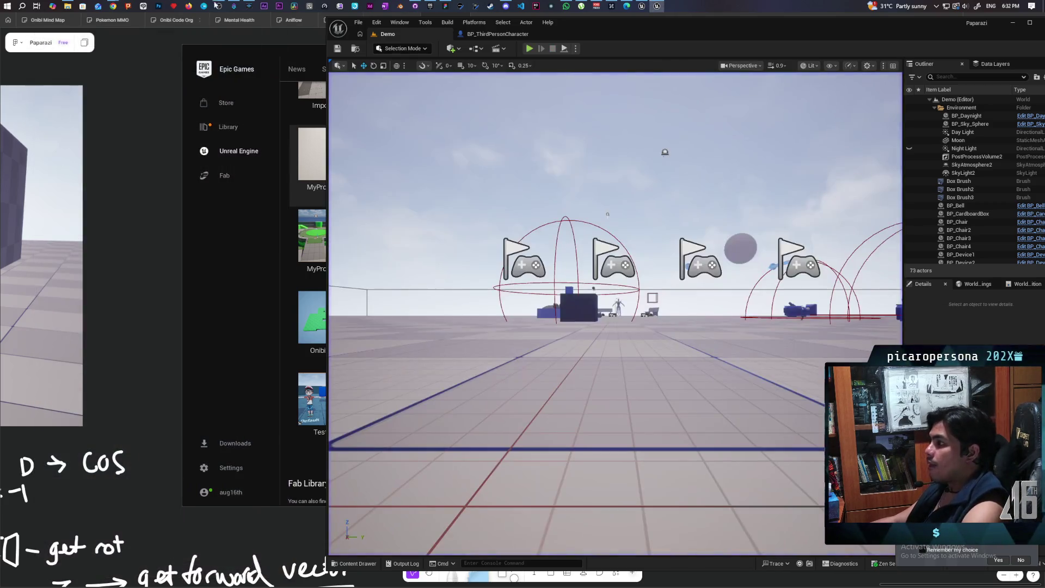
# Step: Open the AttachToStack function graph and bring the MC Position Sitting call into view
pyautogui.click(494, 35)
pyautogui.scroll(-5, 603, 208)
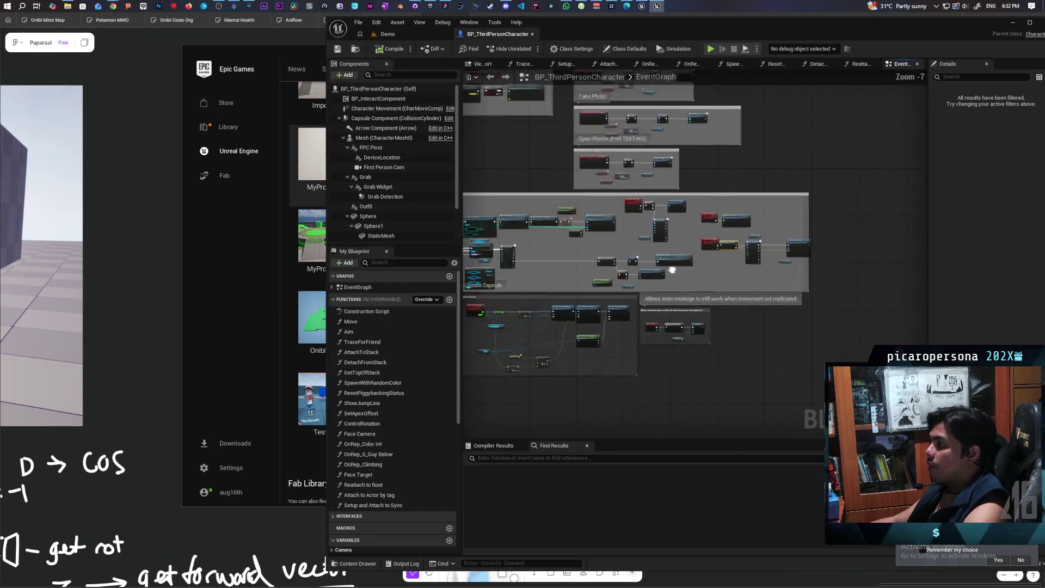
pyautogui.scroll(4, 657, 303)
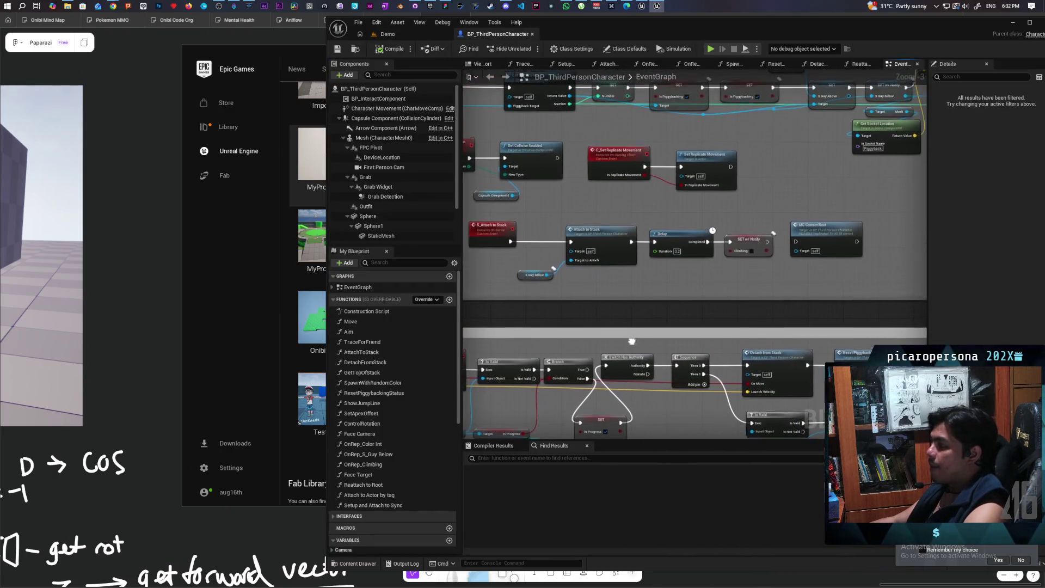
pyautogui.scroll(2, 657, 303)
pyautogui.doubleClick(653, 254)
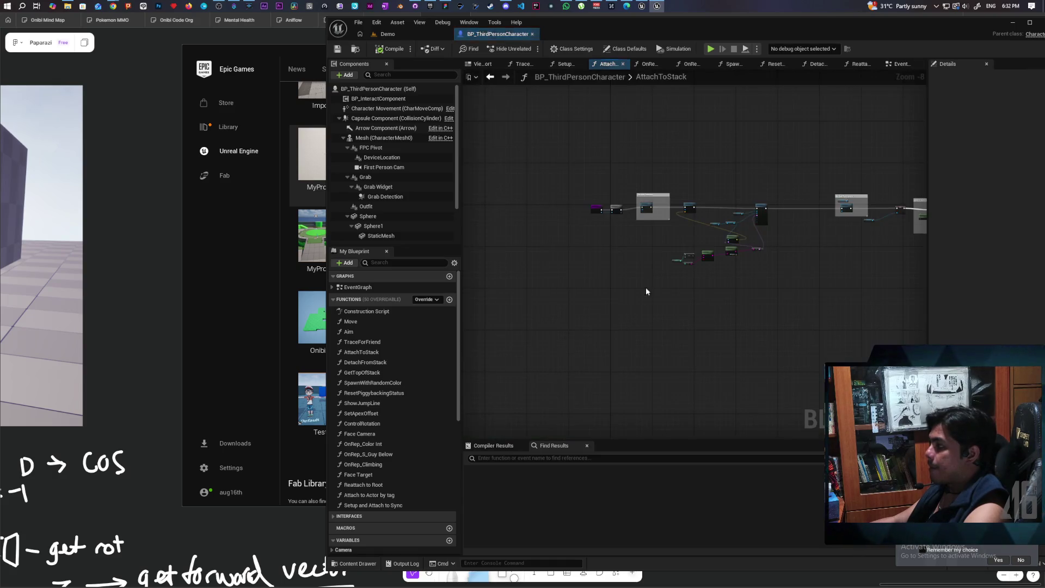
pyautogui.scroll(4, 694, 323)
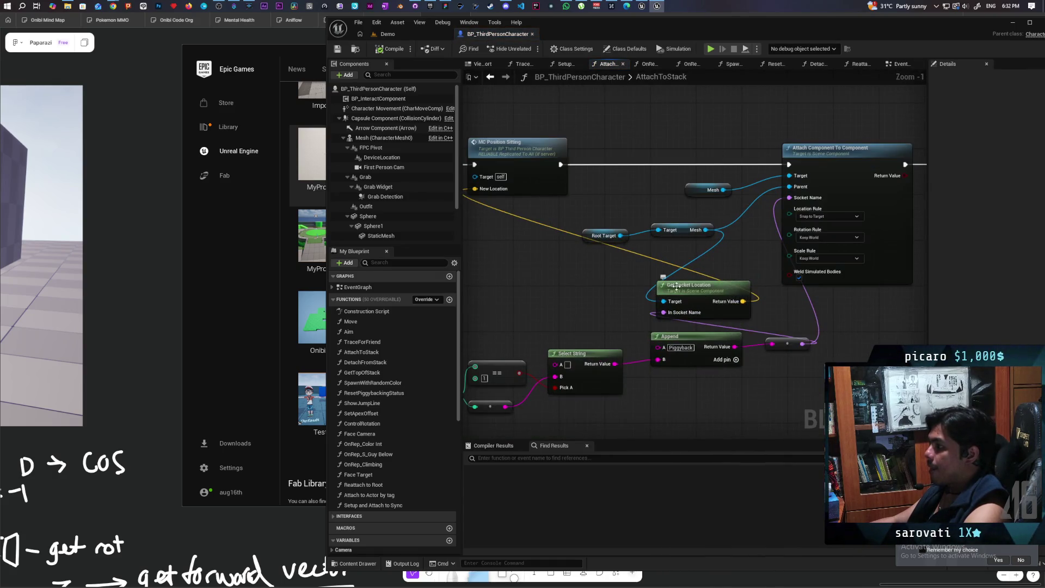
pyautogui.moveTo(593, 288)
pyautogui.mouseDown()
pyautogui.moveTo(767, 287)
pyautogui.moveTo(743, 299)
pyautogui.moveTo(811, 304)
pyautogui.moveTo(777, 289)
pyautogui.moveTo(859, 282)
pyautogui.moveTo(479, 292)
pyautogui.moveTo(573, 299)
pyautogui.moveTo(762, 279)
pyautogui.moveTo(660, 294)
pyautogui.moveTo(711, 367)
pyautogui.mouseUp()
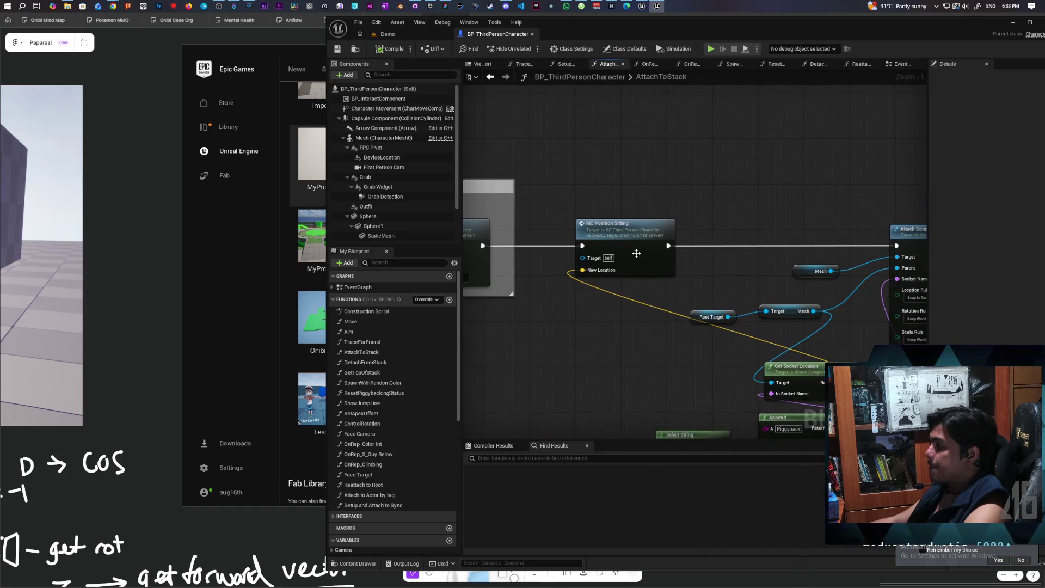
pyautogui.moveTo(630, 250); pyautogui.dragTo(595, 249)
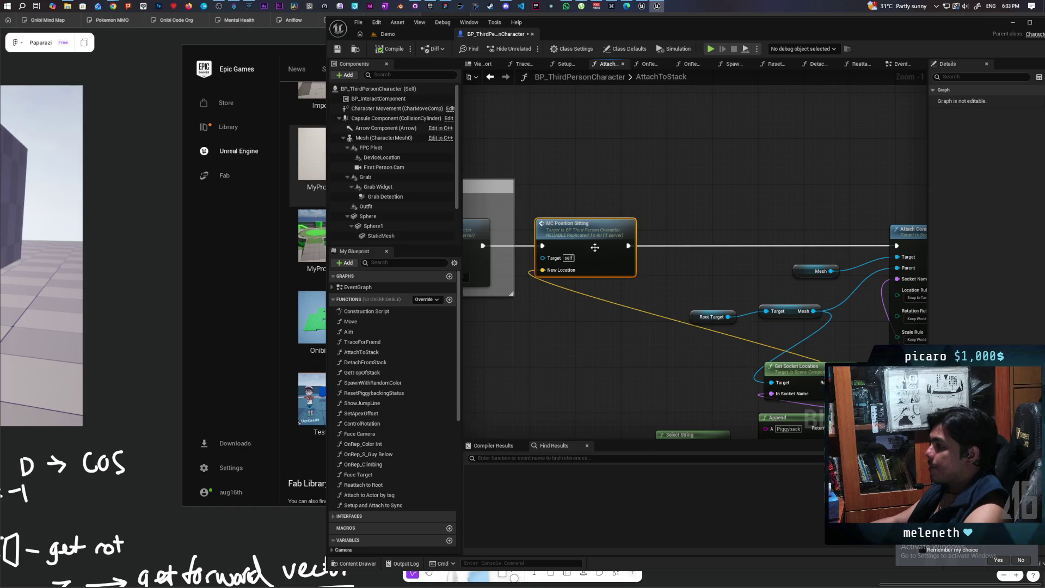
pyautogui.moveTo(716, 215); pyautogui.dragTo(666, 223)
# Step: Copy the Mesh node from the MC Position Sitting event and paste it above the sitting call in AttachToStack
pyautogui.doubleClick(550, 244)
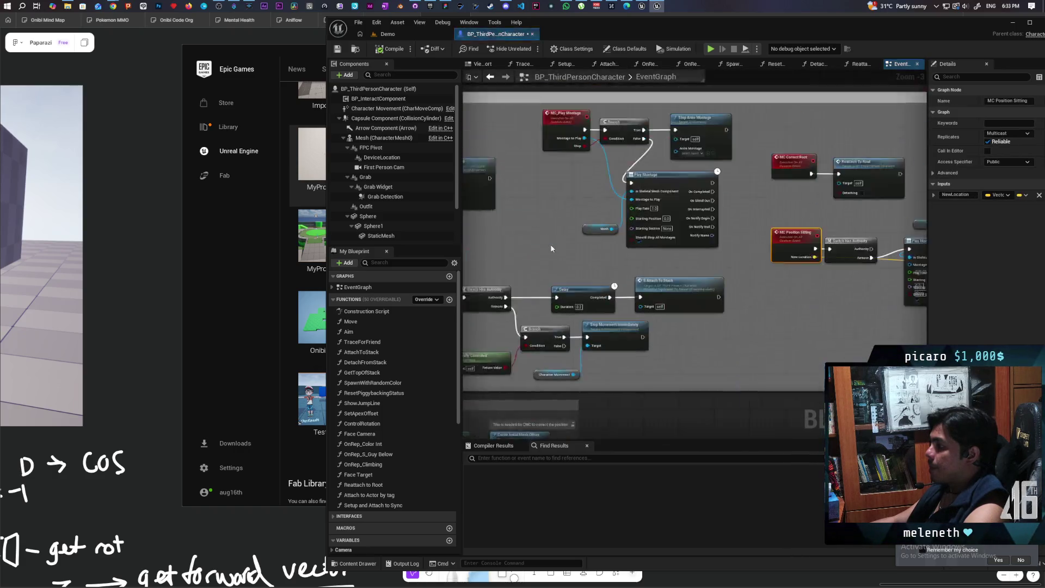
pyautogui.moveTo(614, 312)
pyautogui.mouseDown()
pyautogui.moveTo(556, 296)
pyautogui.moveTo(594, 299)
pyautogui.mouseUp()
pyautogui.moveTo(603, 211); pyautogui.dragTo(667, 273)
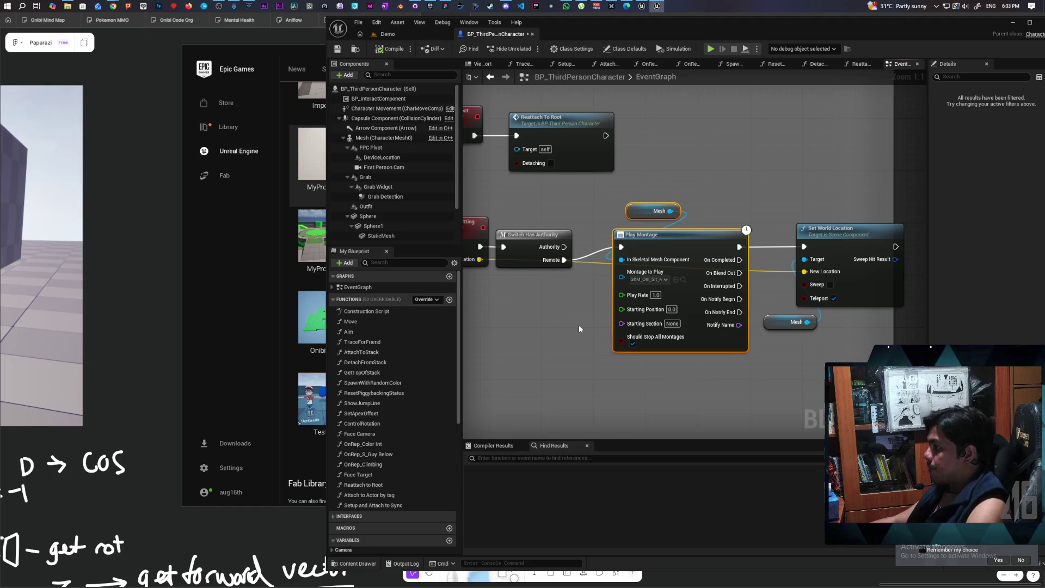
pyautogui.scroll(-6, 579, 325)
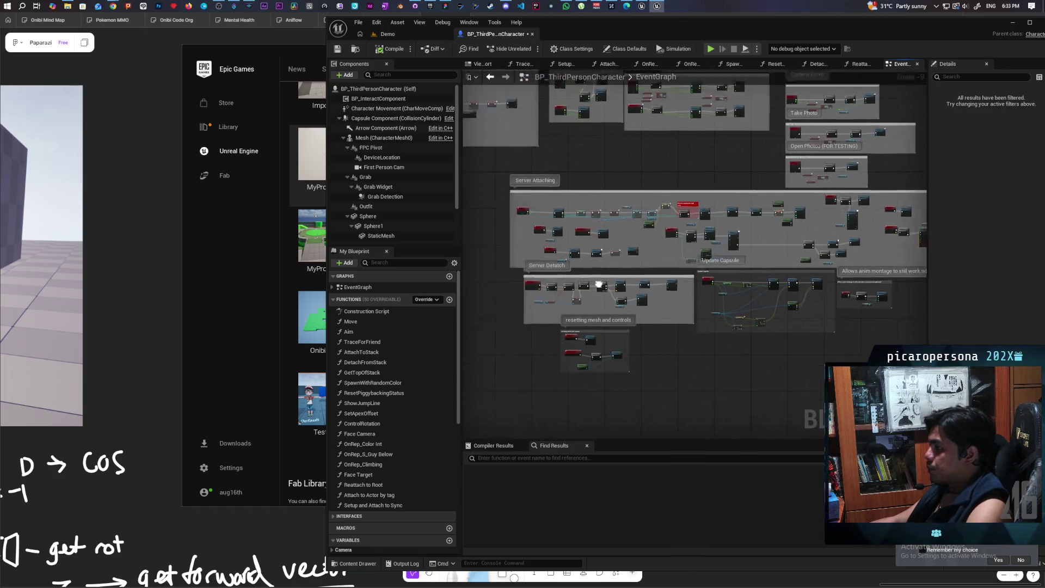
pyautogui.scroll(8, 599, 284)
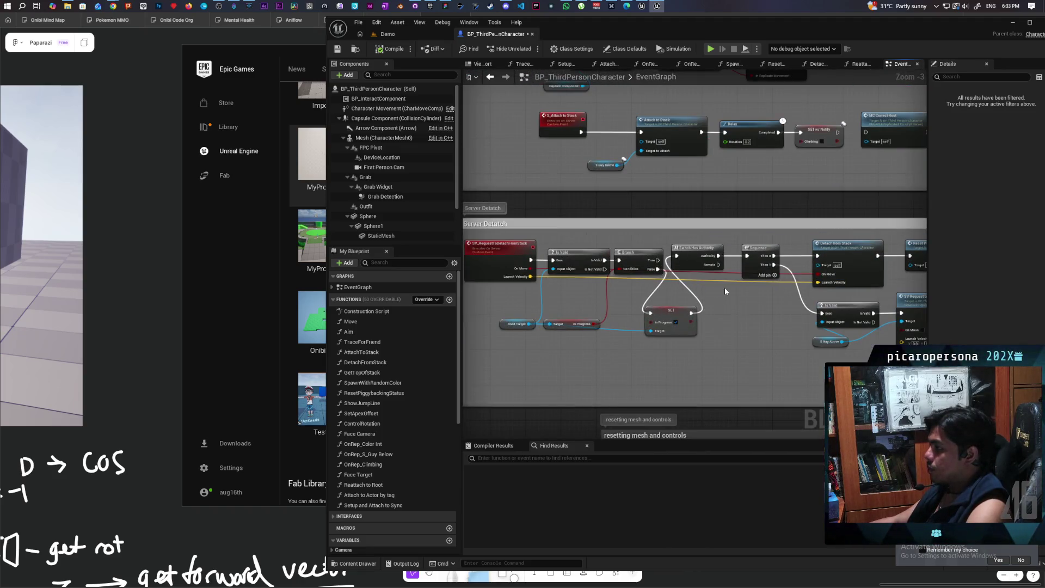
pyautogui.scroll(2, 686, 299)
pyautogui.moveTo(637, 353)
pyautogui.mouseDown()
pyautogui.moveTo(624, 337)
pyautogui.moveTo(609, 381)
pyautogui.moveTo(642, 360)
pyautogui.moveTo(656, 296)
pyautogui.mouseUp()
pyautogui.scroll(-2, 656, 295)
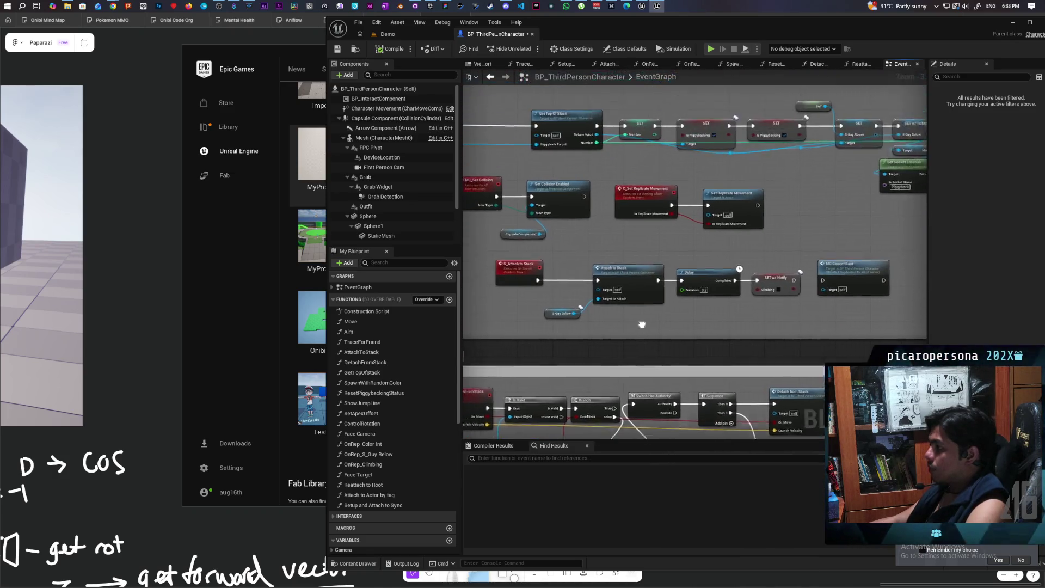
pyautogui.doubleClick(638, 303)
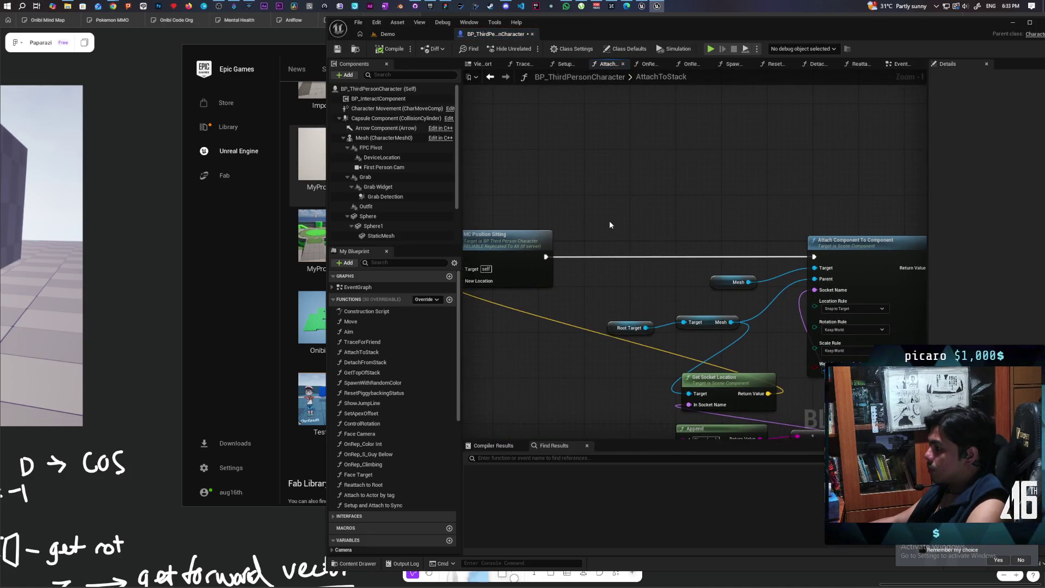
pyautogui.hotkey('ctrl', 'v')
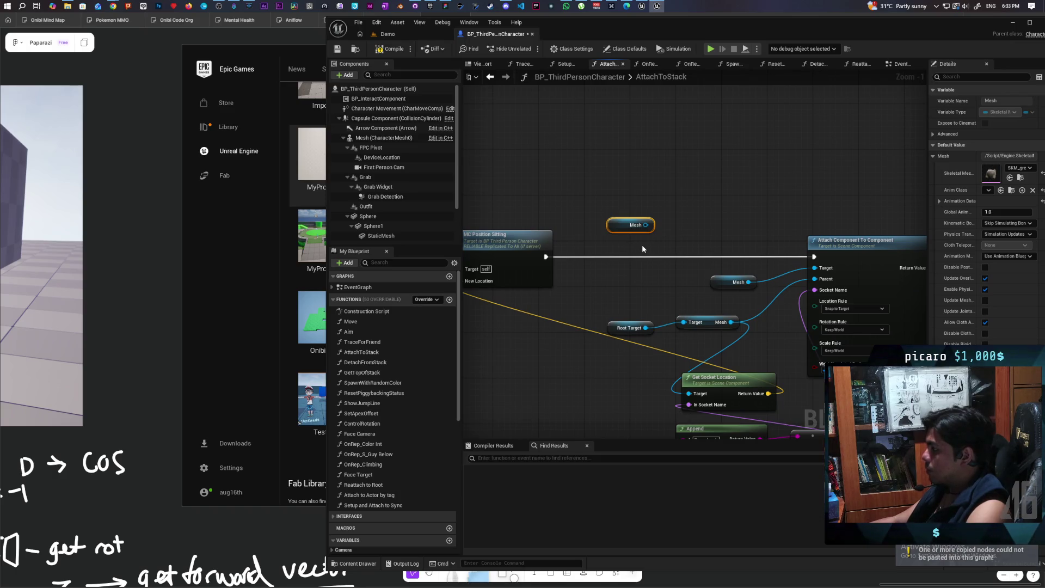
pyautogui.moveTo(622, 225)
pyautogui.mouseDown()
pyautogui.moveTo(570, 203)
pyautogui.moveTo(629, 185)
pyautogui.mouseUp()
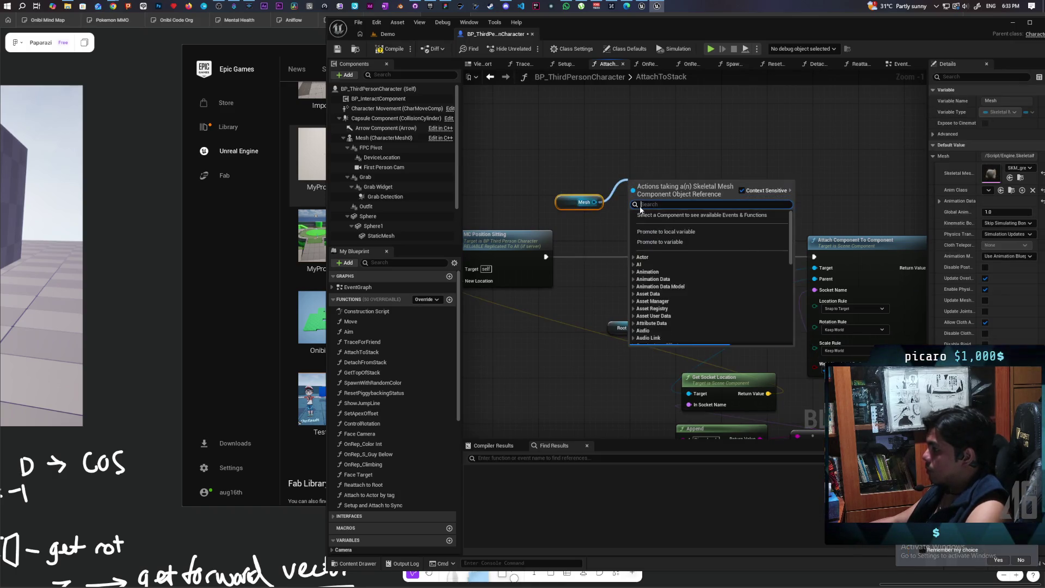
# Step: Add a Play Anim Montage node to the AttachToStack graph
pyautogui.write('play ')
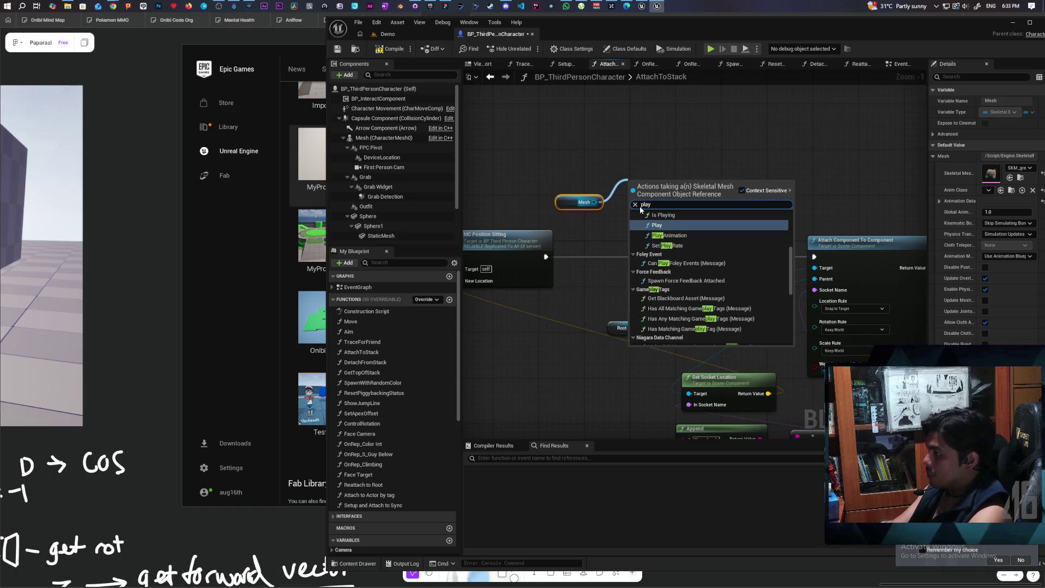
pyautogui.write('monta')
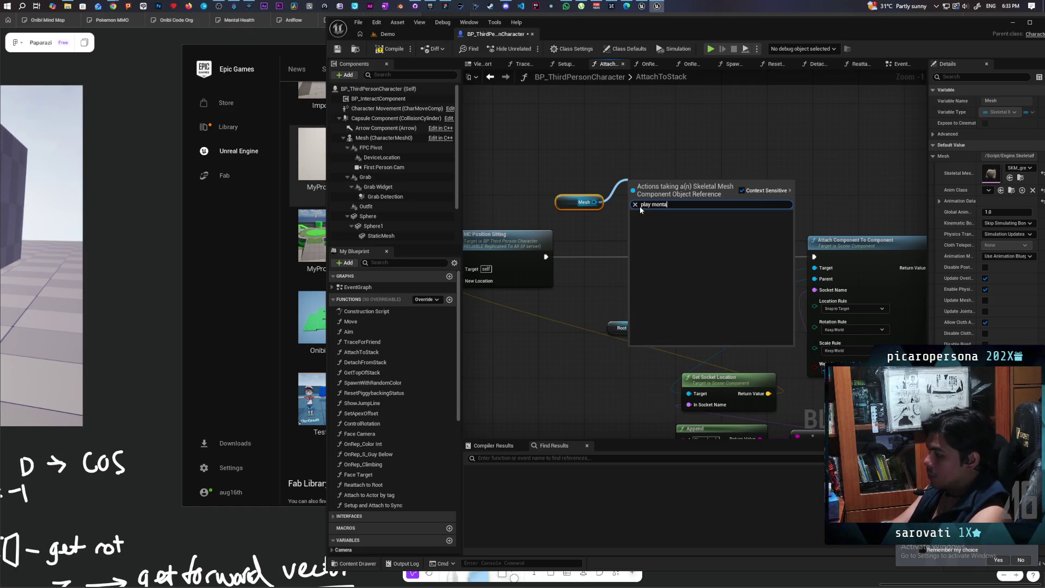
pyautogui.press('BackSpace')
pyautogui.press('BackSpace')
pyautogui.press('BackSpace')
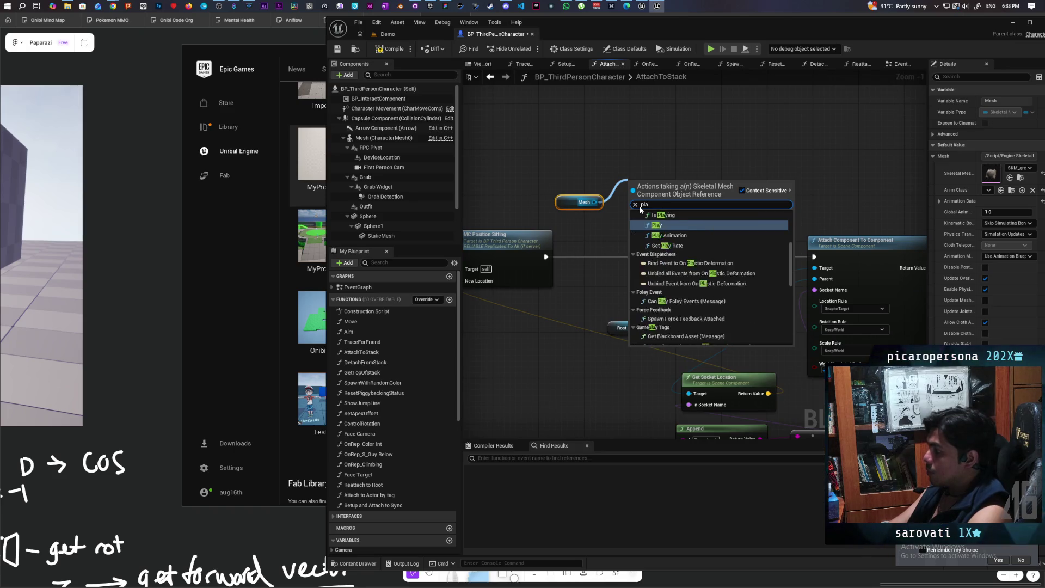
pyautogui.write('monta')
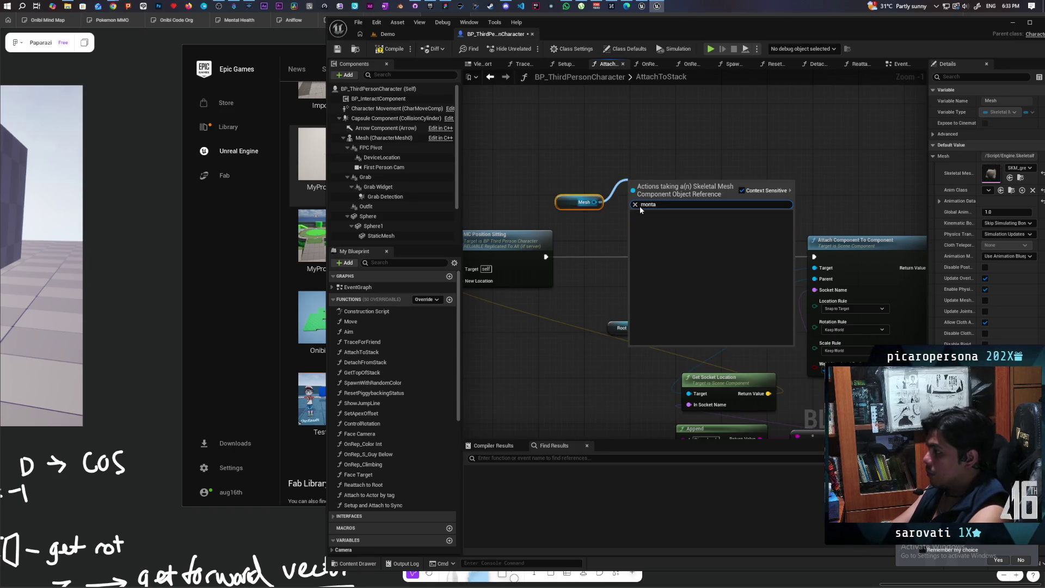
pyautogui.write('ge')
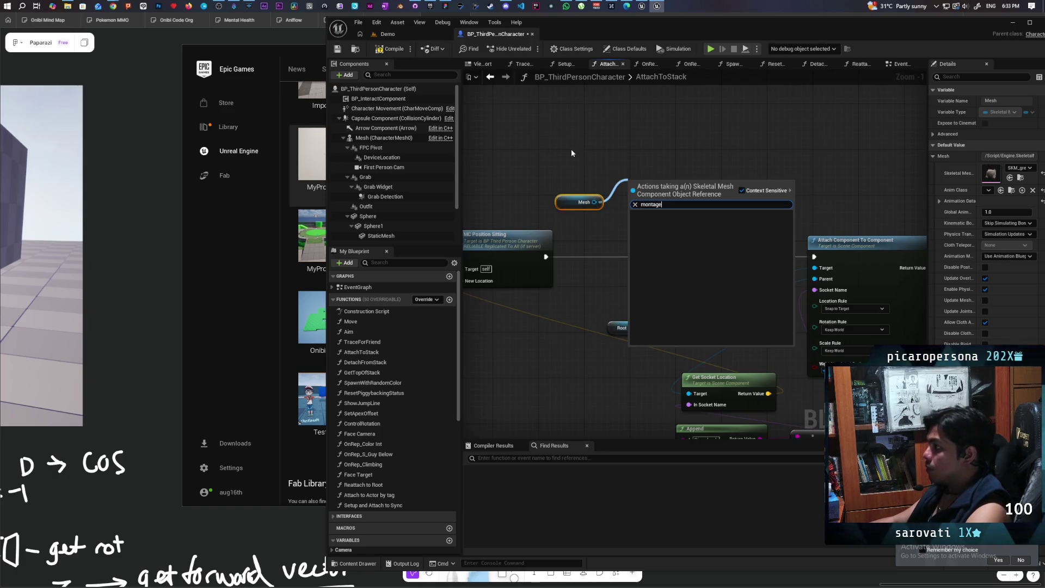
pyautogui.scroll(-3, 801, 176)
pyautogui.scroll(2, 612, 229)
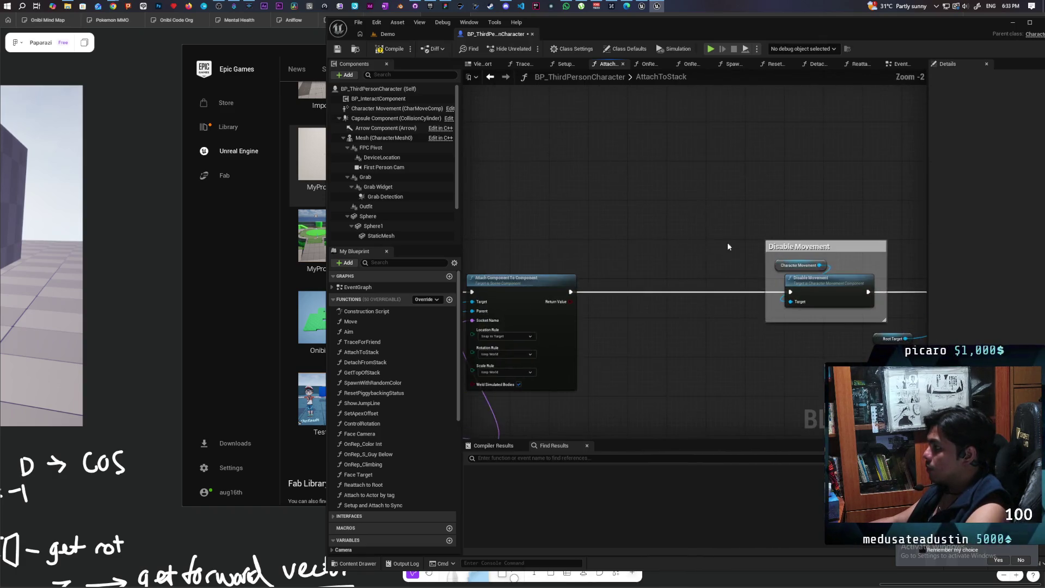
pyautogui.moveTo(728, 246)
pyautogui.mouseDown()
pyautogui.moveTo(533, 247)
pyautogui.moveTo(649, 214)
pyautogui.moveTo(498, 215)
pyautogui.moveTo(579, 166)
pyautogui.moveTo(675, 198)
pyautogui.moveTo(687, 227)
pyautogui.mouseUp()
pyautogui.moveTo(610, 228)
pyautogui.mouseDown()
pyautogui.moveTo(642, 207)
pyautogui.moveTo(665, 229)
pyautogui.moveTo(625, 281)
pyautogui.moveTo(655, 235)
pyautogui.mouseUp()
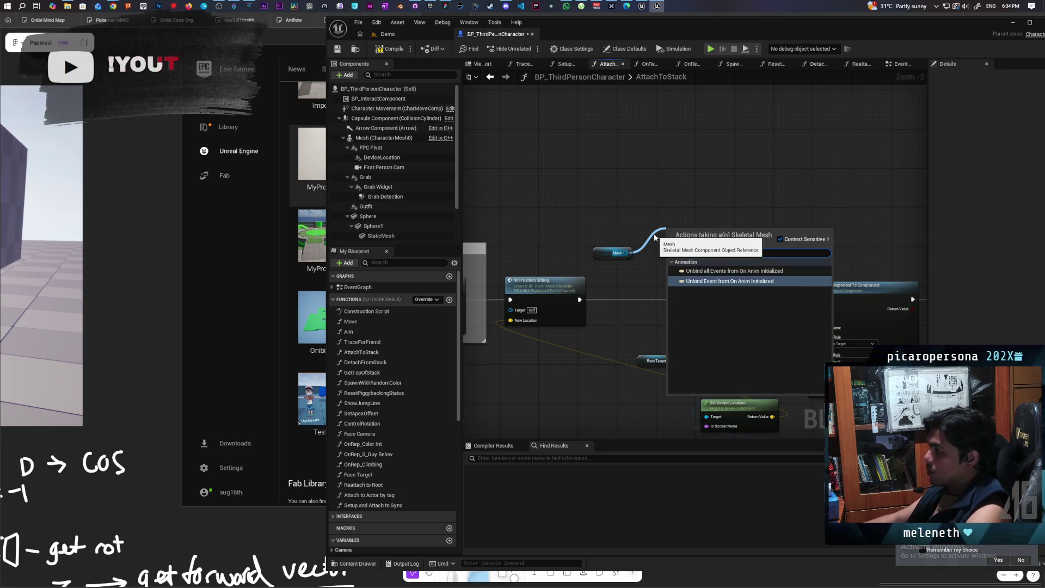
pyautogui.click(762, 158)
pyautogui.rightClick(685, 200)
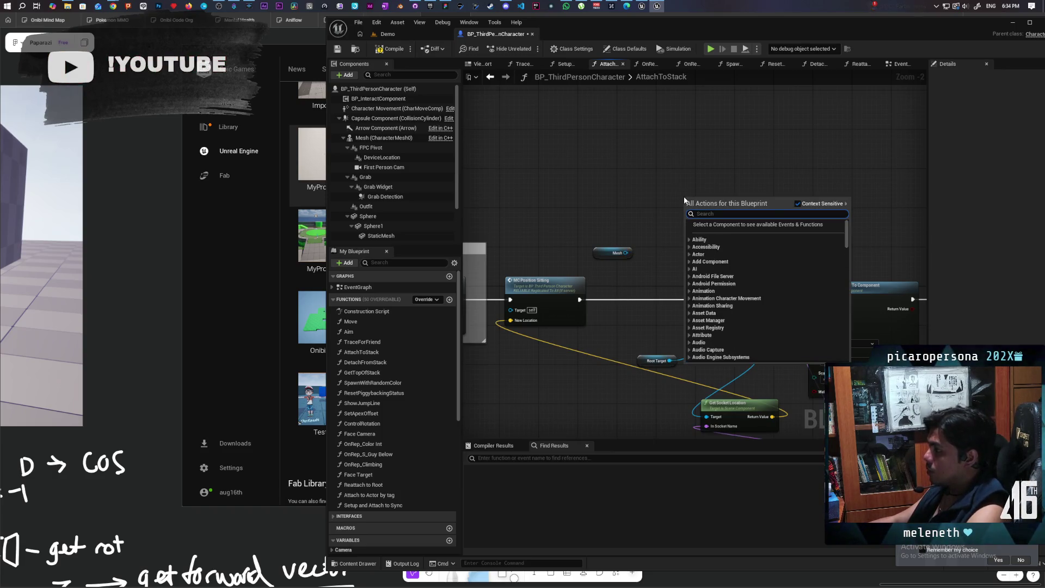
pyautogui.write('monatge')
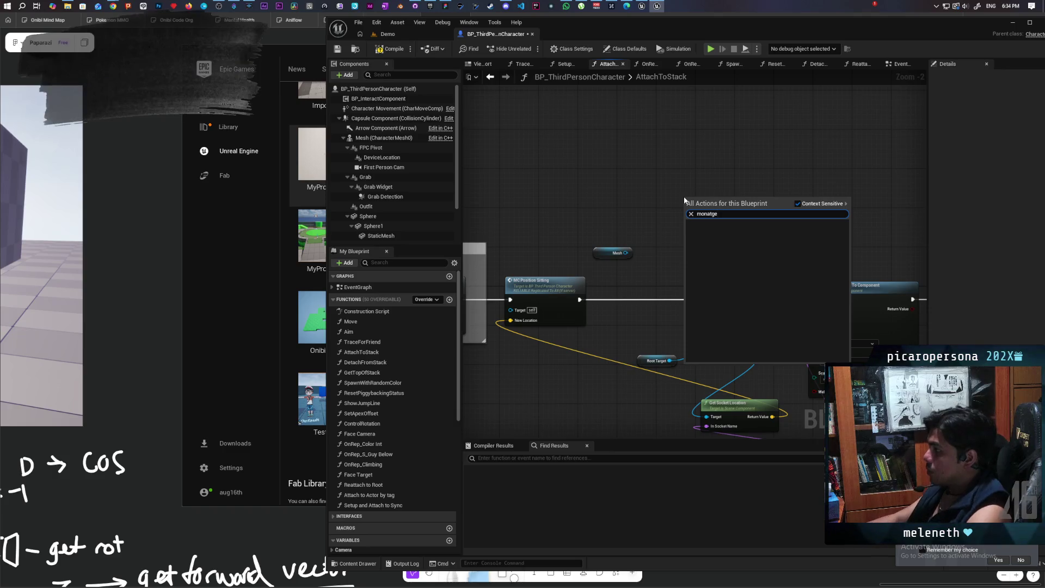
pyautogui.press('BackSpace')
pyautogui.press('BackSpace')
pyautogui.press('BackSpace')
pyautogui.press('BackSpace')
pyautogui.write('tage')
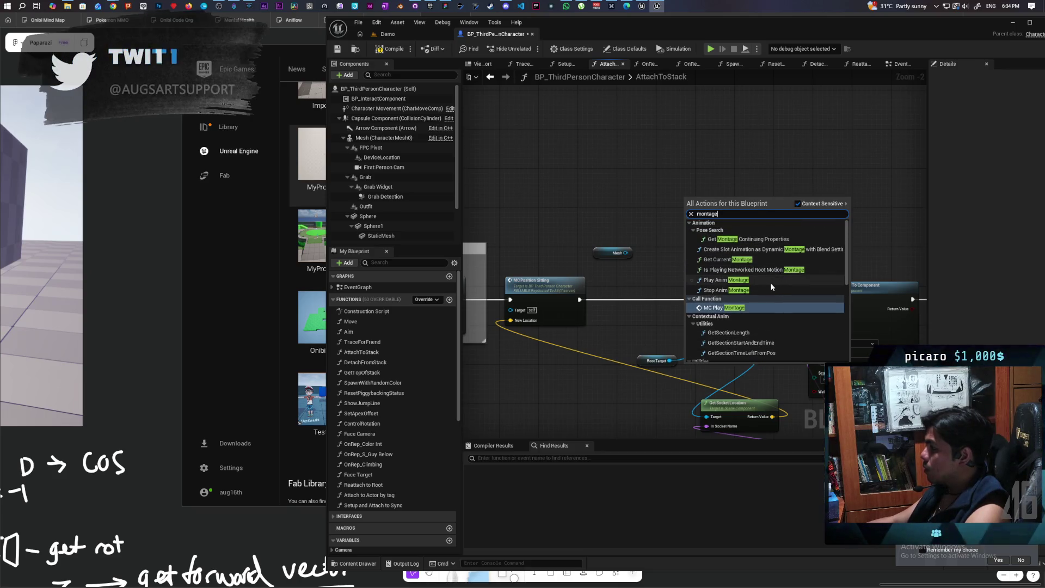
pyautogui.click(770, 280)
# Step: Set the node's Anim Montage to SKM_Oni_Sit_Montage
pyautogui.scroll(2, 672, 286)
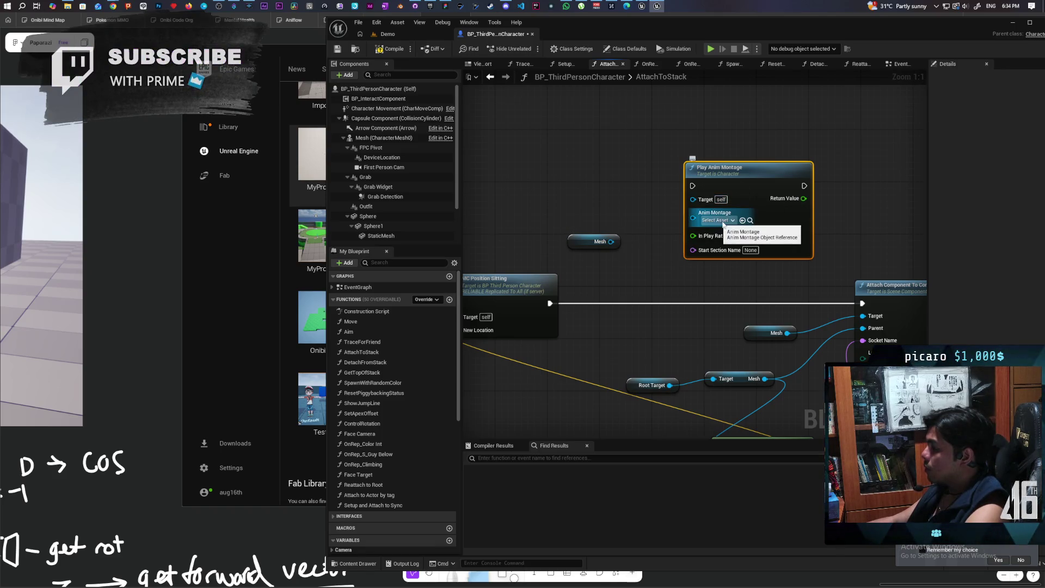
pyautogui.click(717, 220)
pyautogui.write('sit')
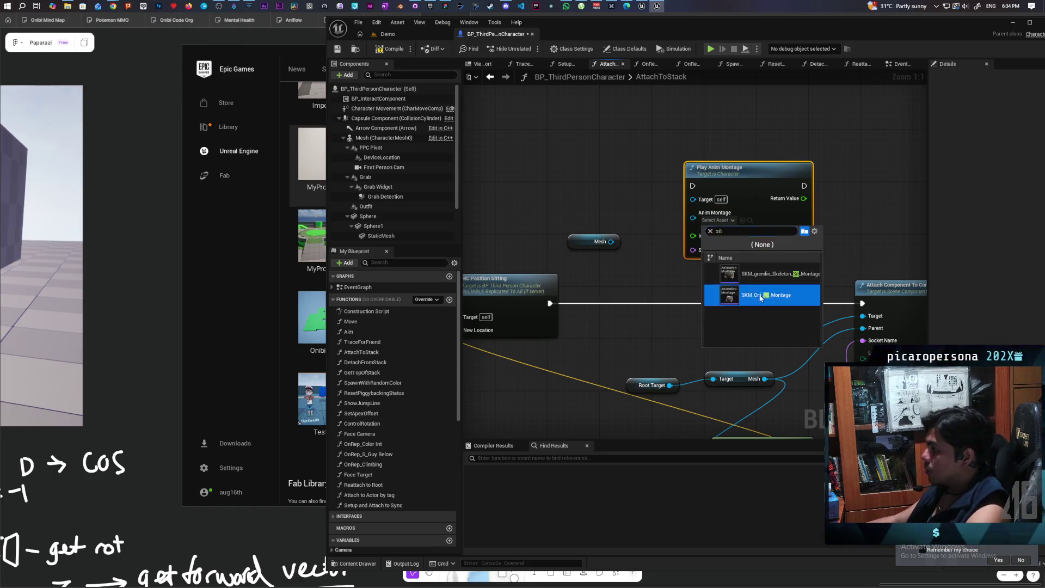
pyautogui.click(762, 294)
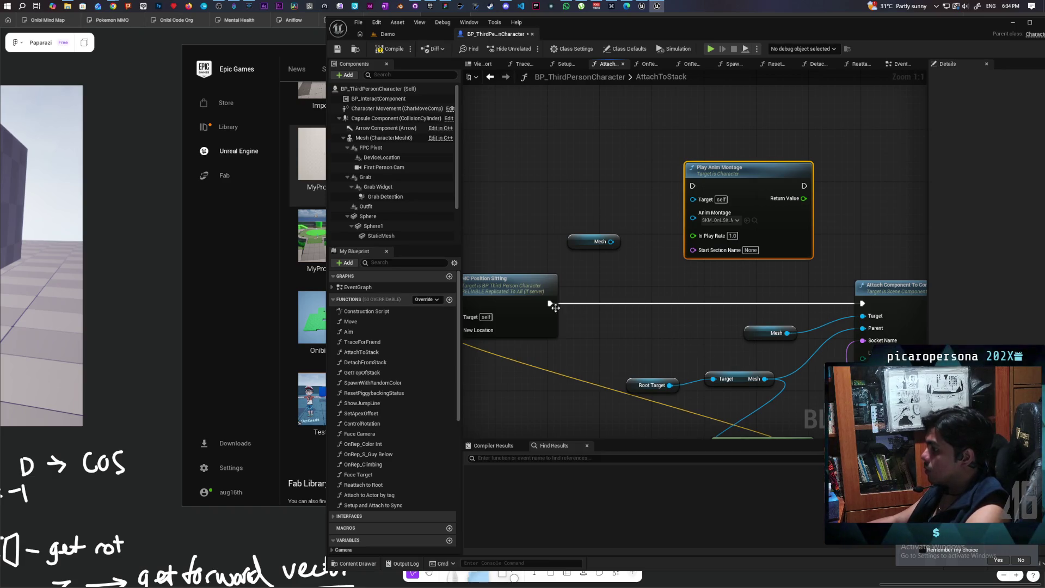
# Step: Wire the montage between the RPC node and Attach Component, and delete the unused Mesh node
pyautogui.moveTo(554, 306)
pyautogui.mouseDown()
pyautogui.moveTo(649, 237)
pyautogui.moveTo(693, 185)
pyautogui.mouseUp()
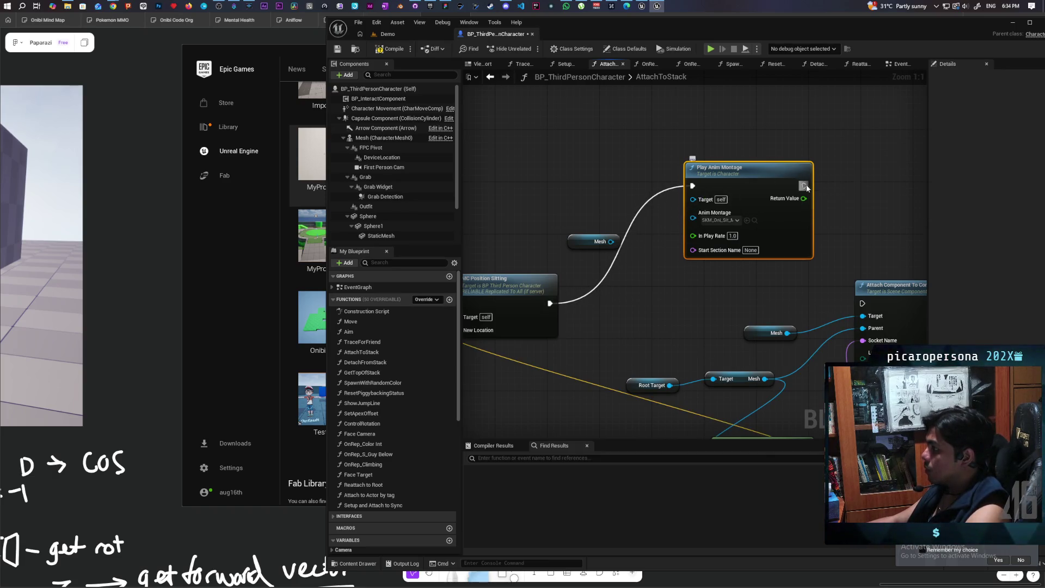
pyautogui.moveTo(804, 186)
pyautogui.mouseDown()
pyautogui.moveTo(828, 253)
pyautogui.moveTo(863, 303)
pyautogui.mouseUp()
pyautogui.moveTo(744, 183)
pyautogui.mouseDown()
pyautogui.moveTo(671, 292)
pyautogui.moveTo(645, 301)
pyautogui.mouseUp()
pyautogui.click(607, 242)
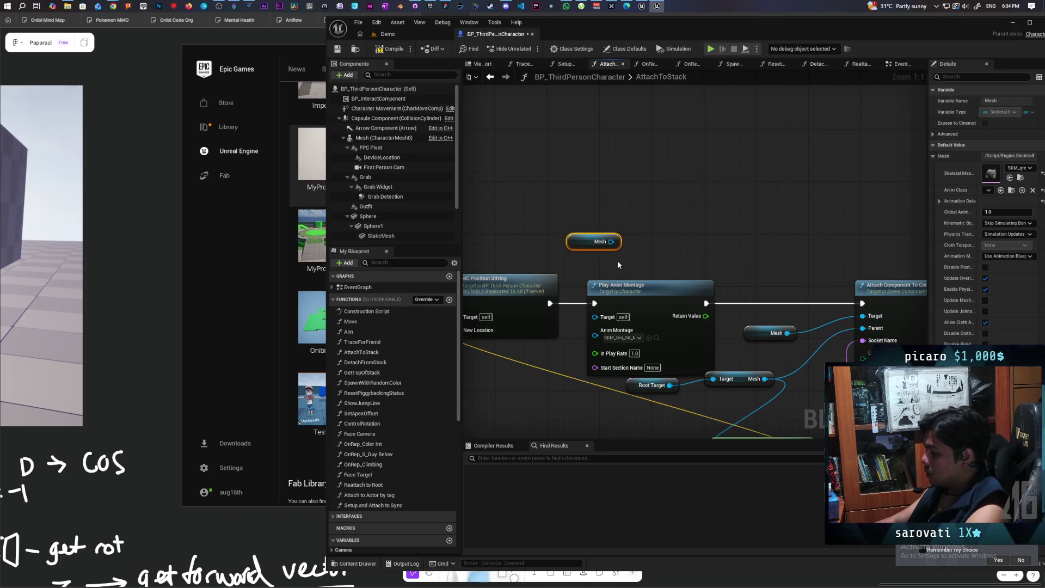
pyautogui.press('Delete')
pyautogui.click(413, 33)
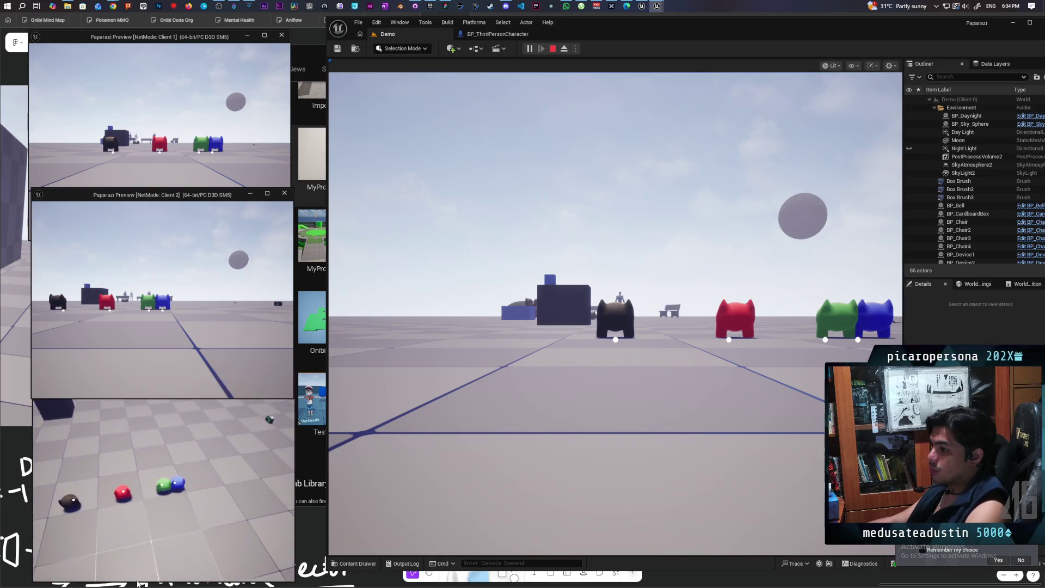
# Step: In Client 1, walk the red character to the black one and toggle stacking with F repeatedly, then stop
pyautogui.click(245, 164)
pyautogui.press('w')
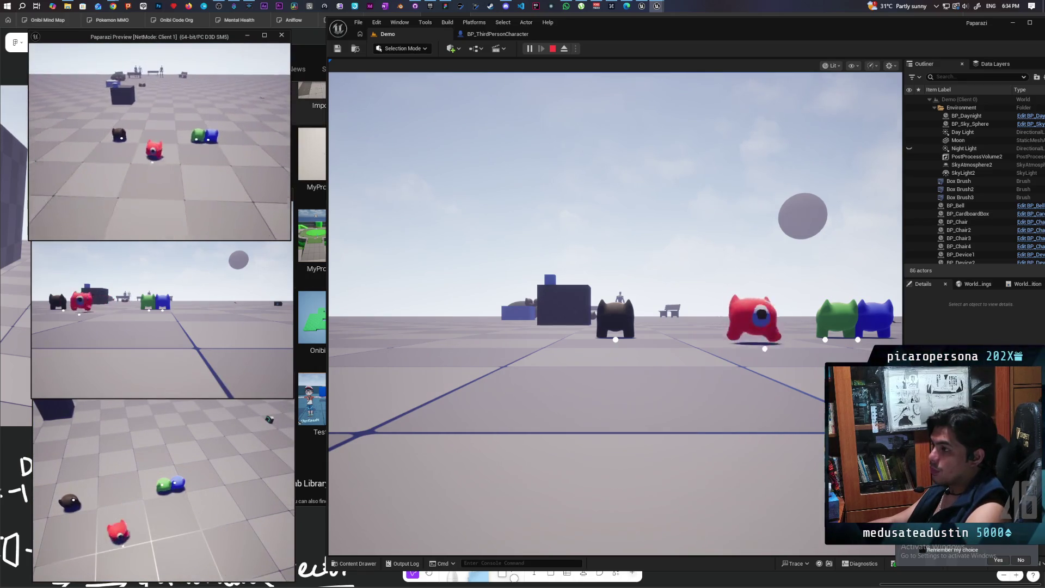
pyautogui.press('w')
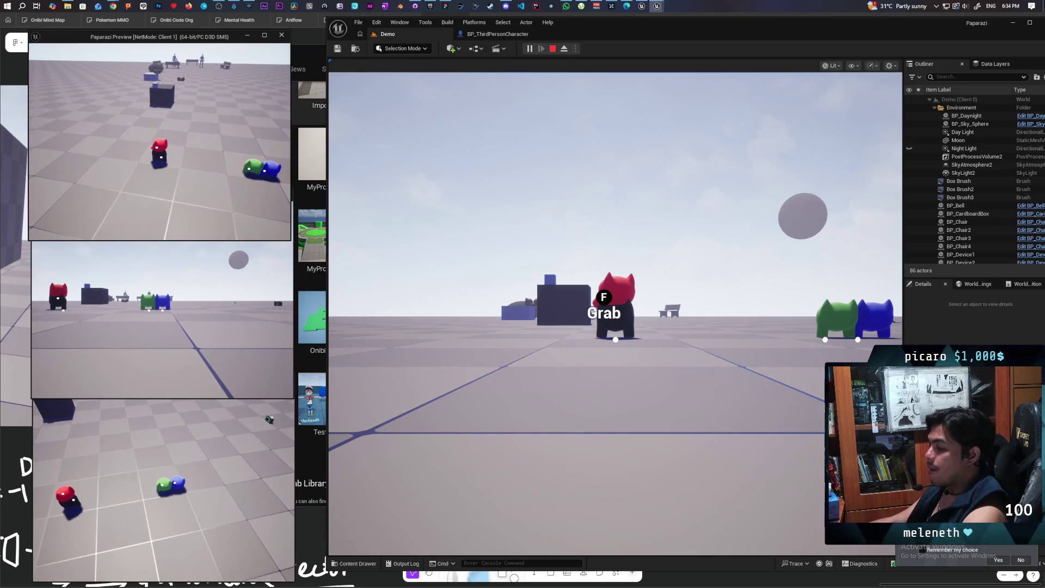
pyautogui.press('f')
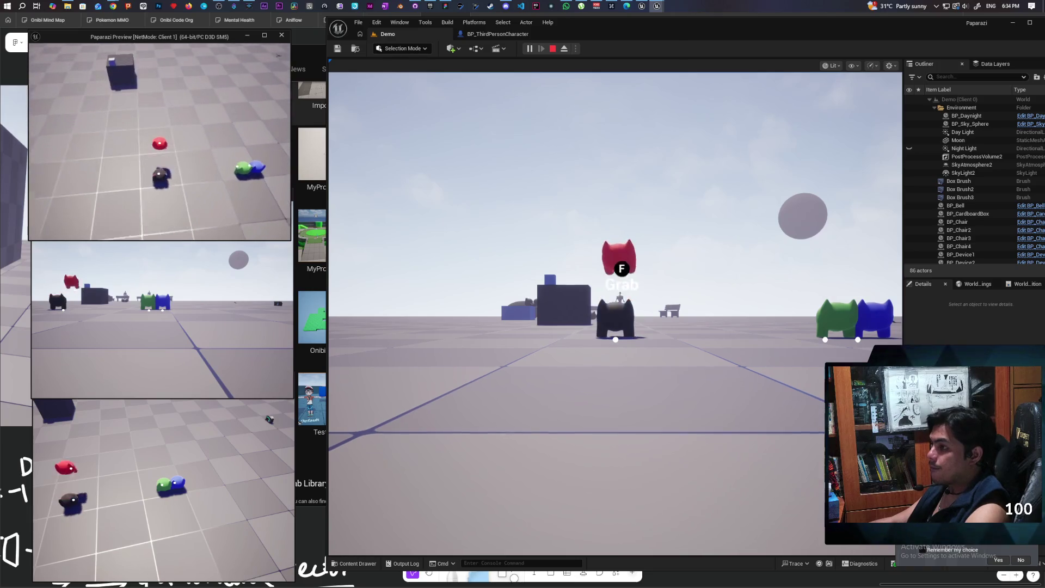
pyautogui.press('f')
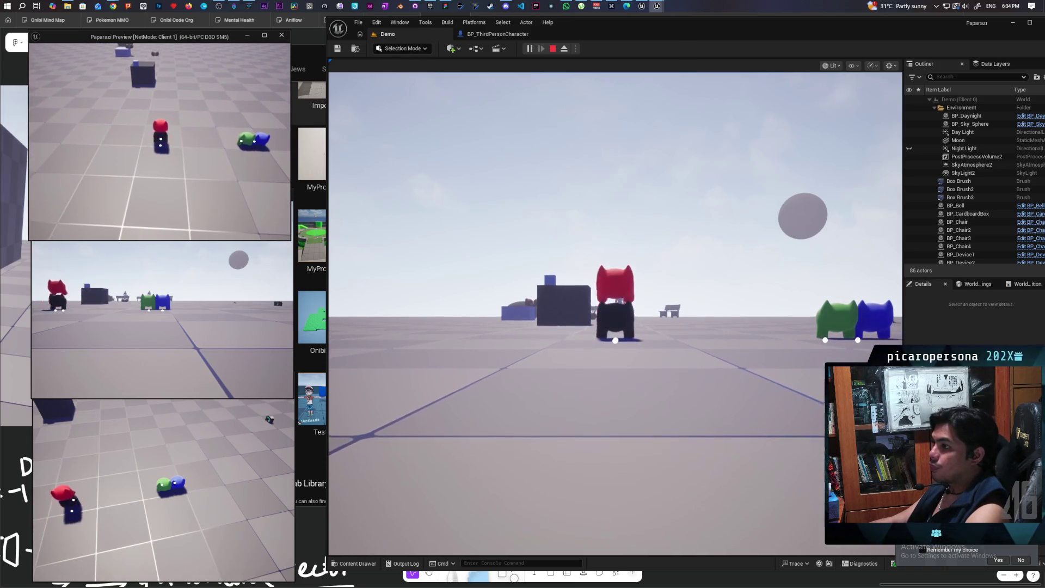
pyautogui.press('f')
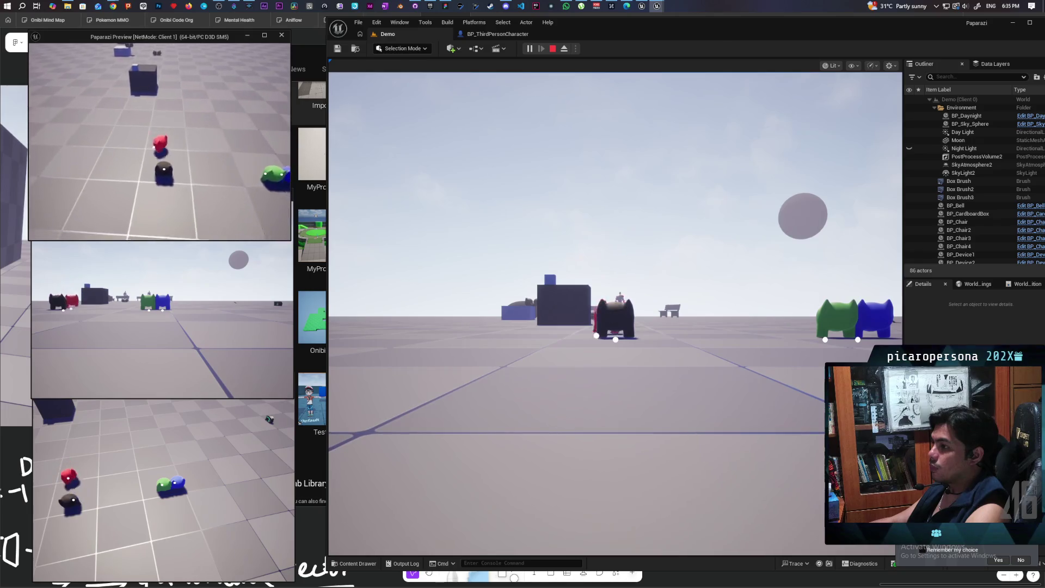
pyautogui.press('f')
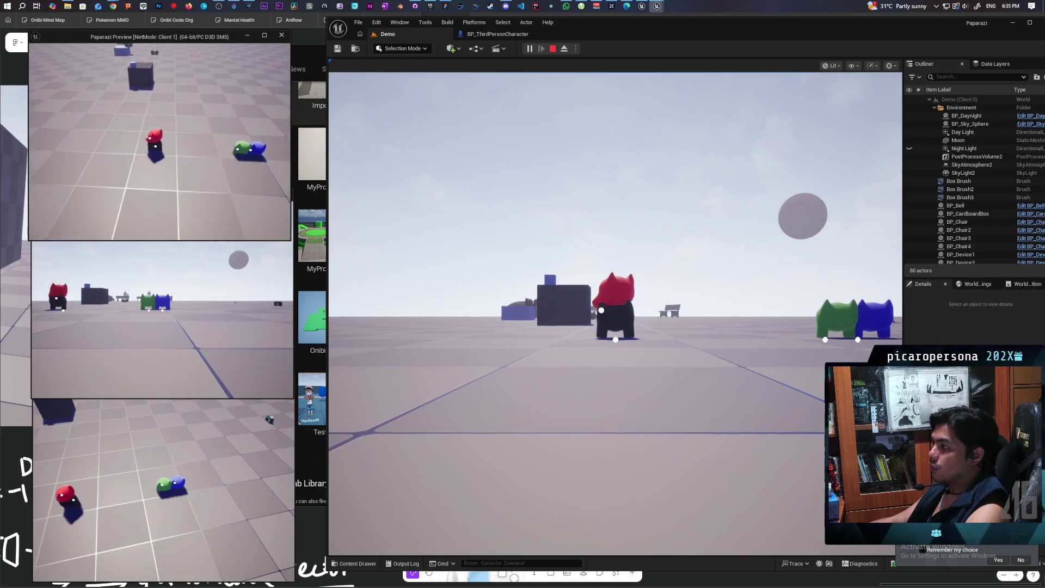
pyautogui.press('f')
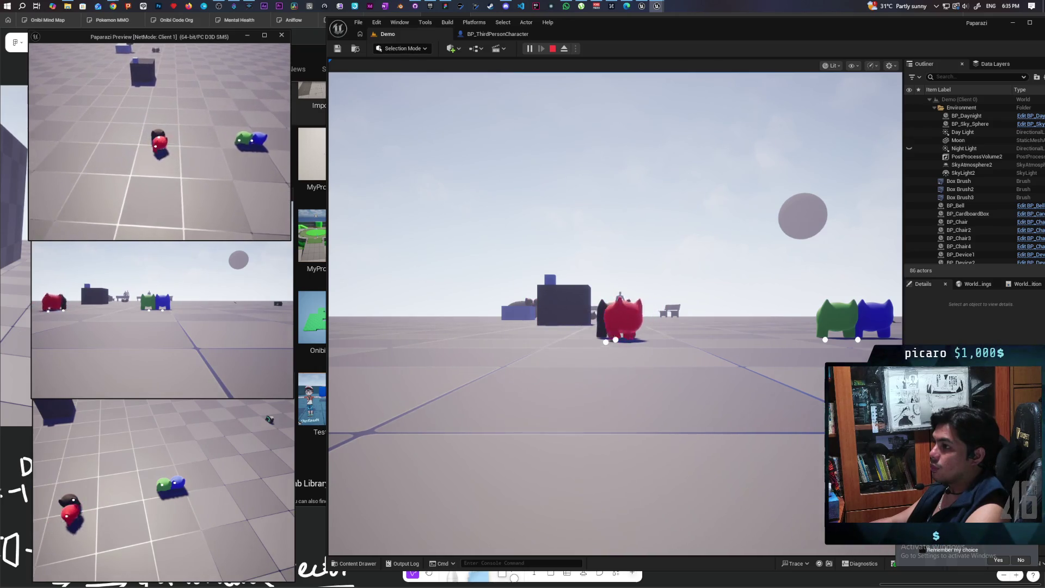
pyautogui.press('f')
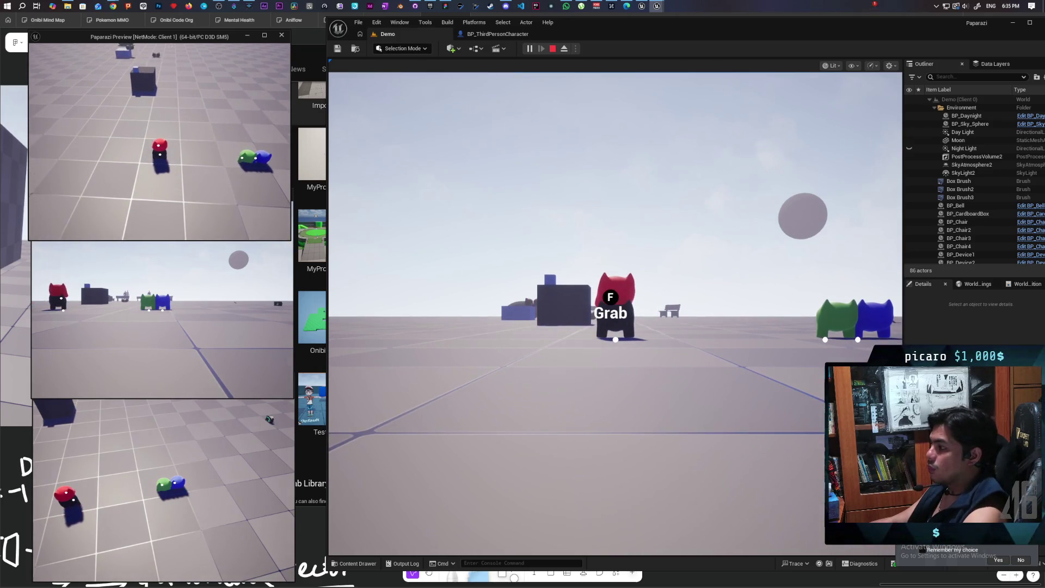
pyautogui.press('Escape')
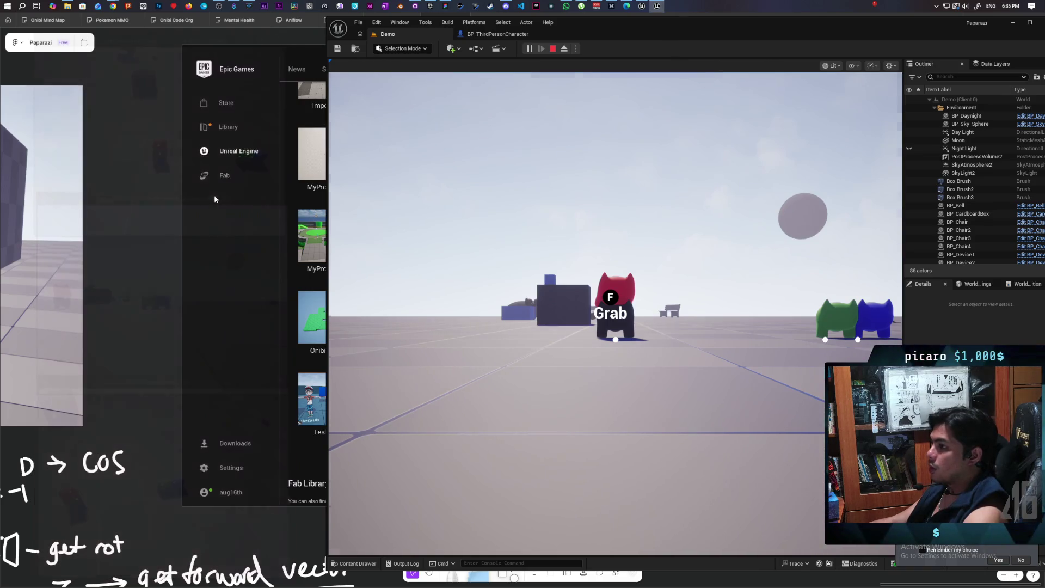
pyautogui.click(501, 34)
# Step: Reposition the Play Anim Montage node, check the sit montage asset, and search actions for anim montage
pyautogui.moveTo(703, 222); pyautogui.dragTo(645, 190)
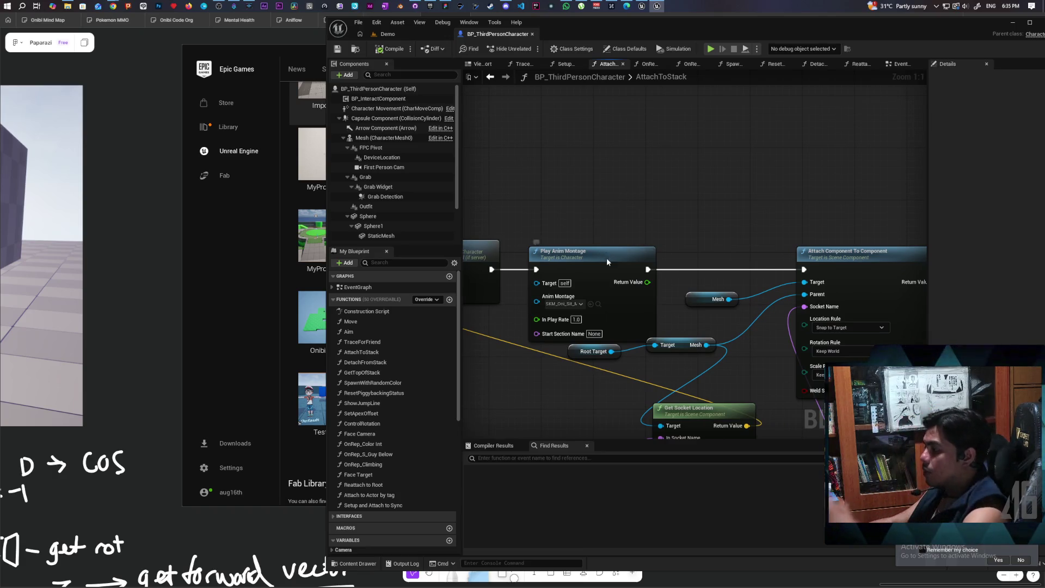
pyautogui.moveTo(607, 257); pyautogui.dragTo(607, 218)
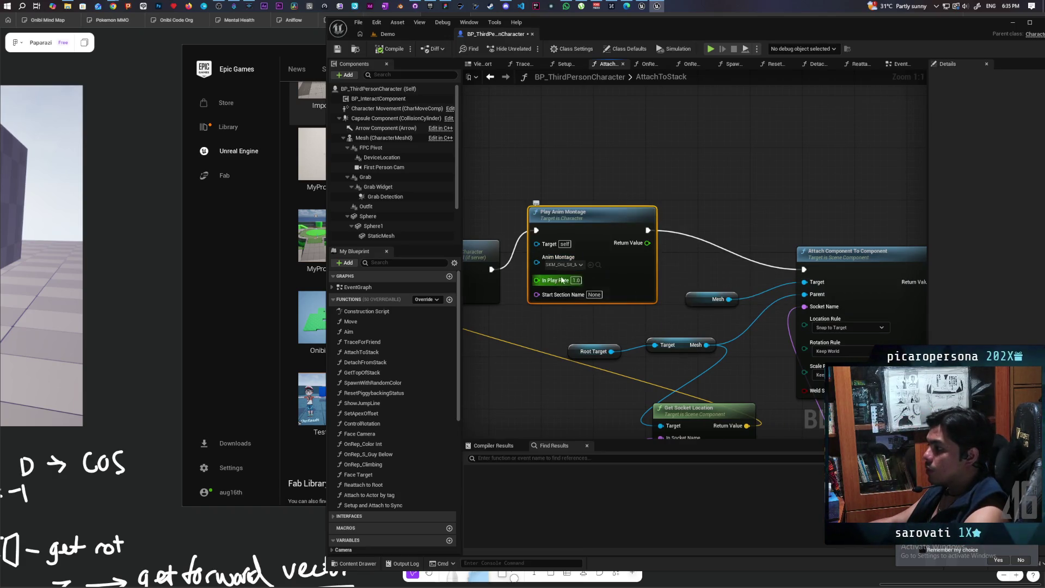
pyautogui.click(599, 265)
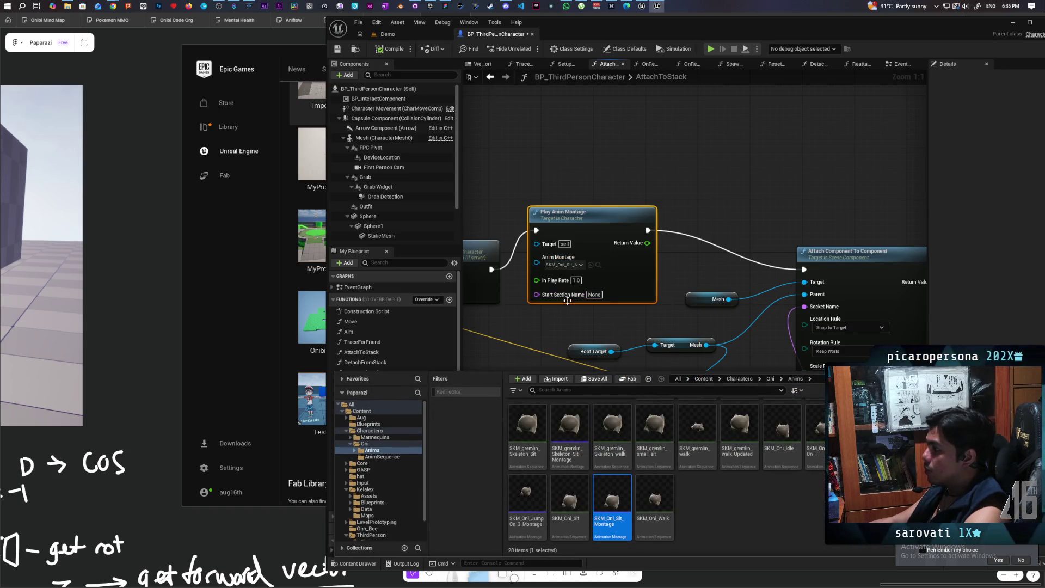
pyautogui.click(659, 185)
pyautogui.rightClick(660, 199)
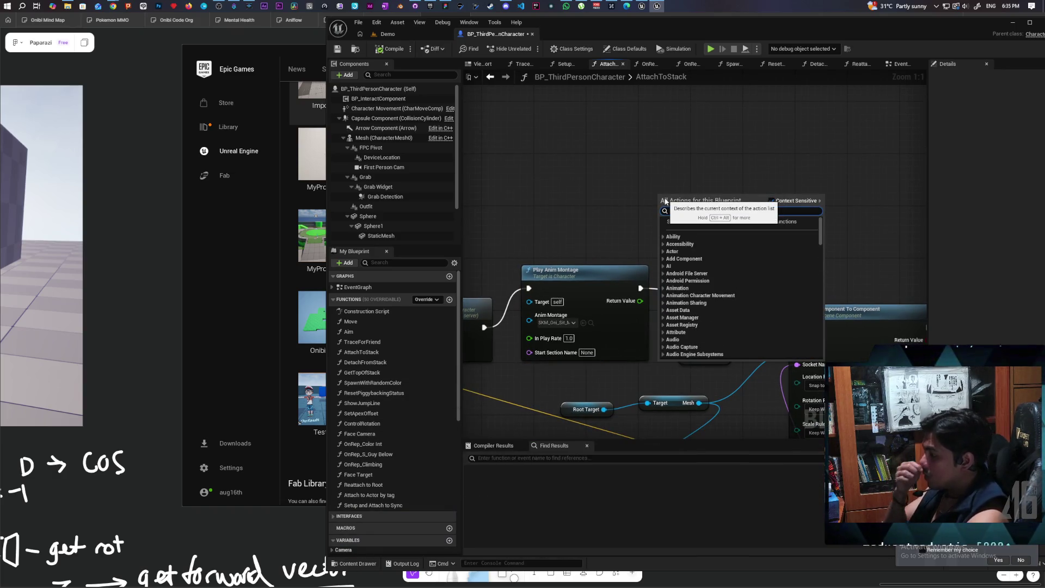
pyautogui.write('anim')
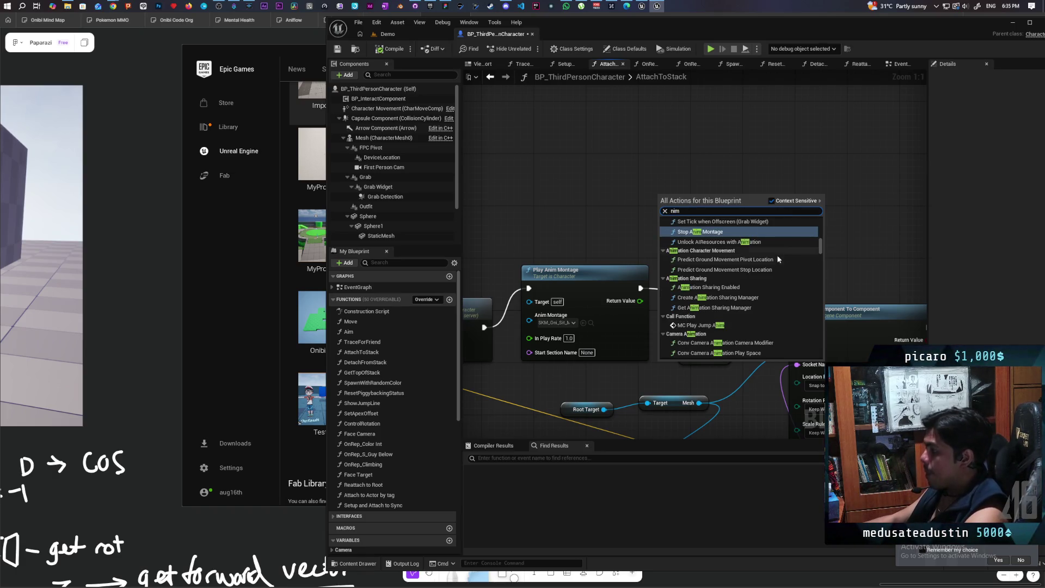
pyautogui.scroll(4, 721, 235)
pyautogui.scroll(2, 729, 240)
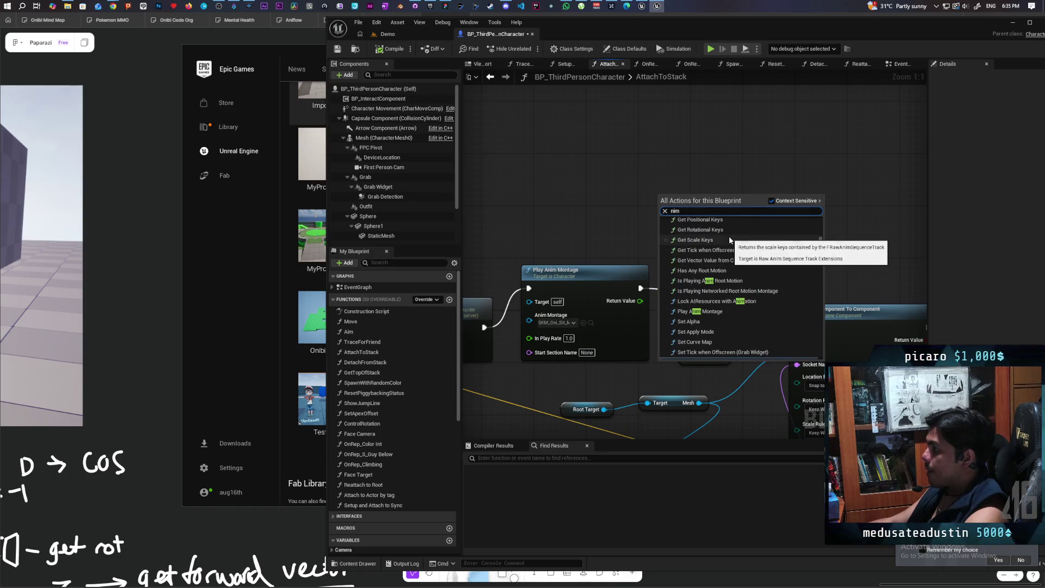
pyautogui.write('montage')
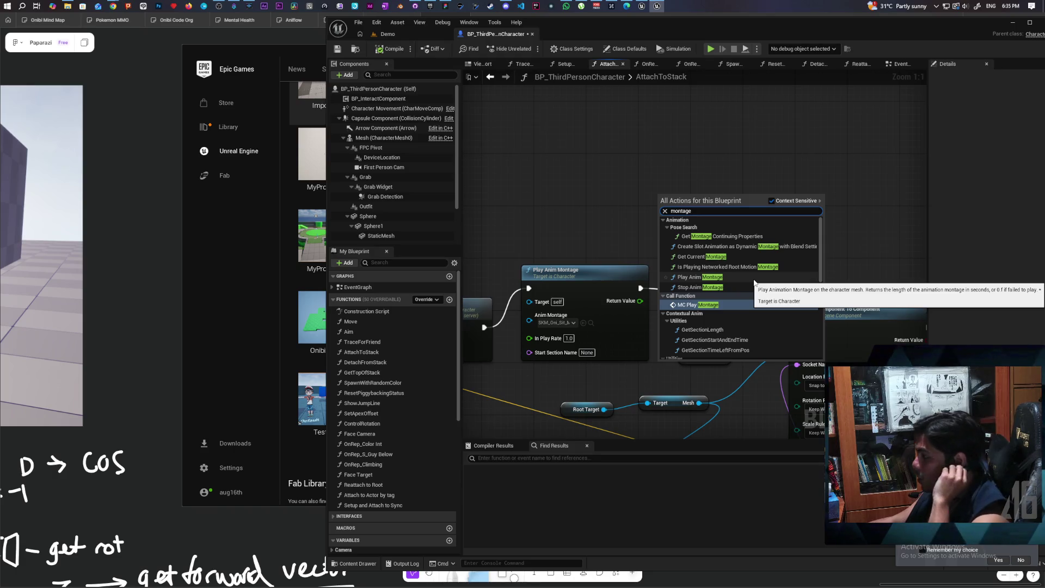
pyautogui.moveTo(600, 194)
pyautogui.mouseDown()
pyautogui.moveTo(623, 222)
pyautogui.moveTo(562, 159)
pyautogui.moveTo(486, 155)
pyautogui.moveTo(712, 63)
pyautogui.moveTo(579, 156)
pyautogui.moveTo(688, 187)
pyautogui.moveTo(659, 232)
pyautogui.moveTo(760, 128)
pyautogui.mouseUp()
# Step: Rewire Play Anim Montage to run after Attach Component To Component and before Disable Movement
pyautogui.moveTo(496, 291); pyautogui.dragTo(810, 290)
pyautogui.moveTo(850, 253); pyautogui.dragTo(658, 253)
pyautogui.moveTo(620, 190); pyautogui.dragTo(902, 203)
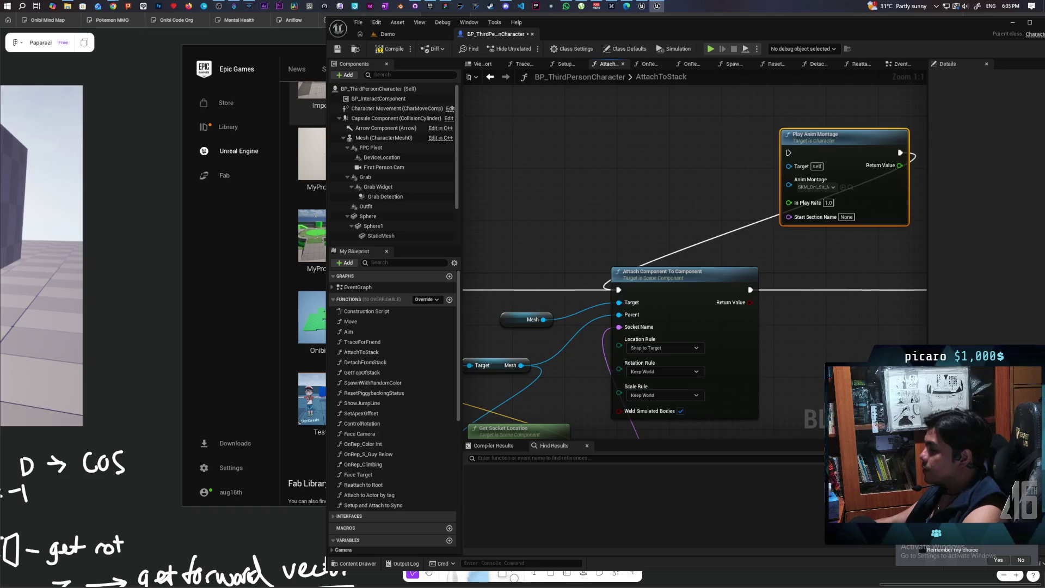
pyautogui.moveTo(787, 299)
pyautogui.mouseDown()
pyautogui.moveTo(504, 332)
pyautogui.moveTo(485, 250)
pyautogui.moveTo(521, 184)
pyautogui.mouseUp()
pyautogui.click(492, 312)
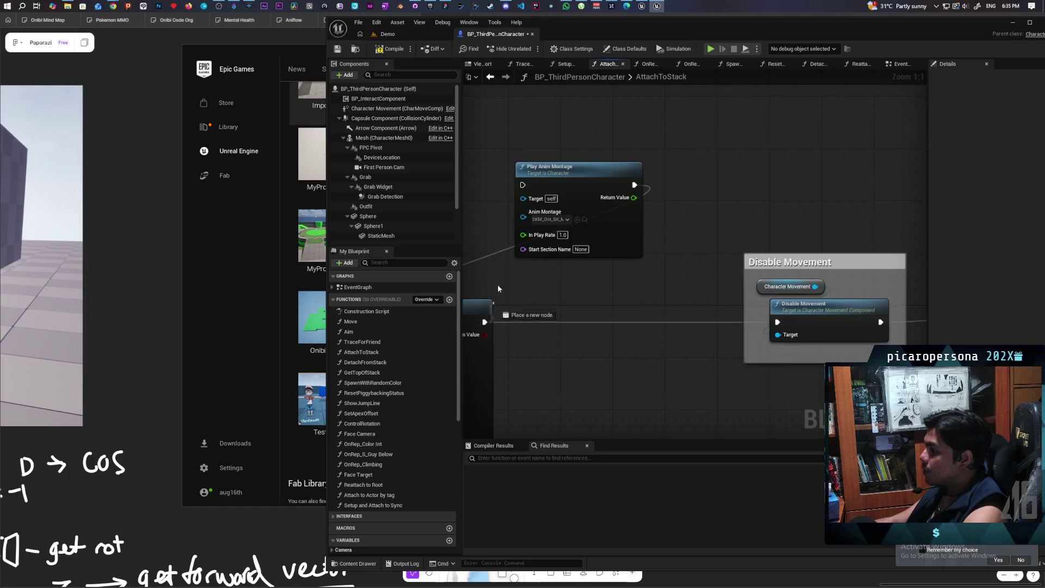
pyautogui.moveTo(484, 322); pyautogui.dragTo(523, 184)
pyautogui.moveTo(634, 185)
pyautogui.mouseDown()
pyautogui.moveTo(684, 245)
pyautogui.moveTo(777, 322)
pyautogui.mouseUp()
pyautogui.moveTo(612, 229); pyautogui.dragTo(663, 333)
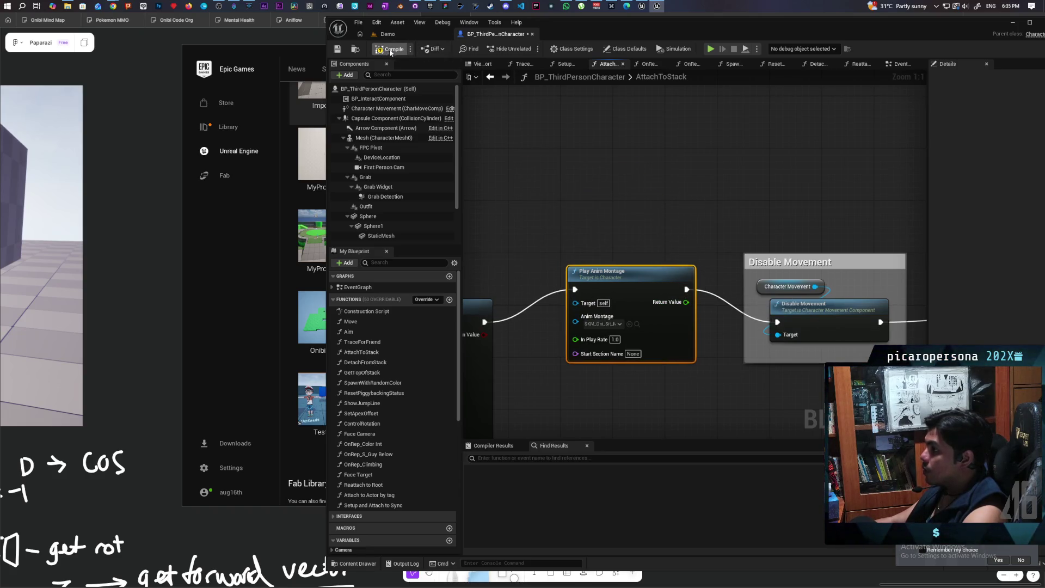
pyautogui.click(414, 31)
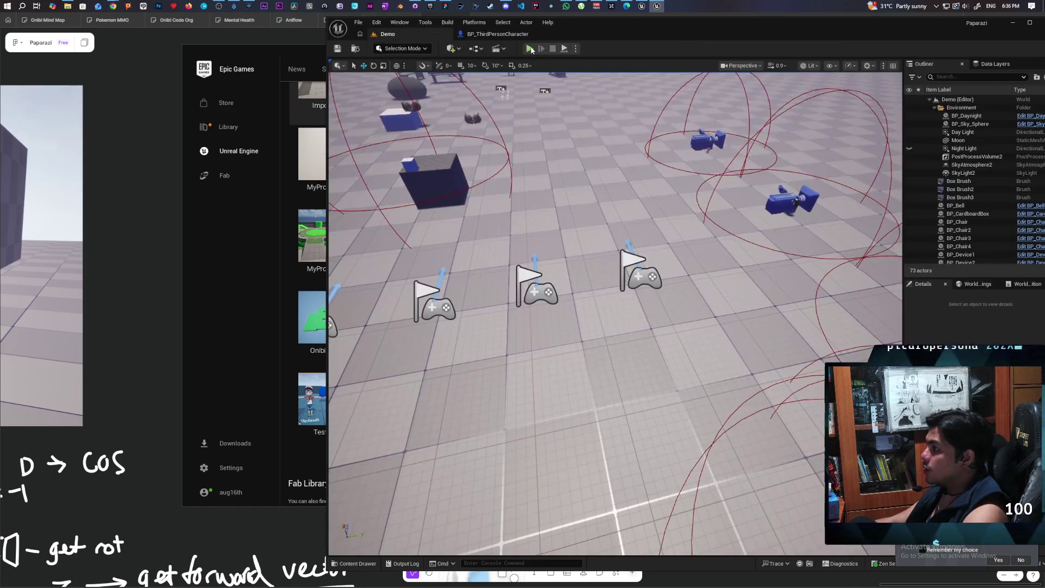
pyautogui.hotkey('alt', 'p')
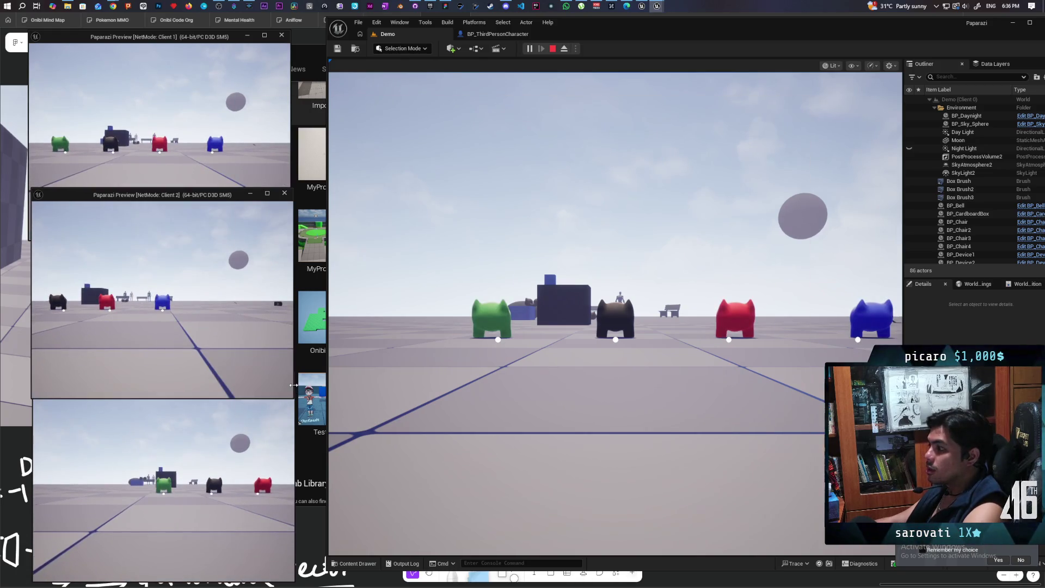
pyautogui.click(157, 115)
pyautogui.press('w')
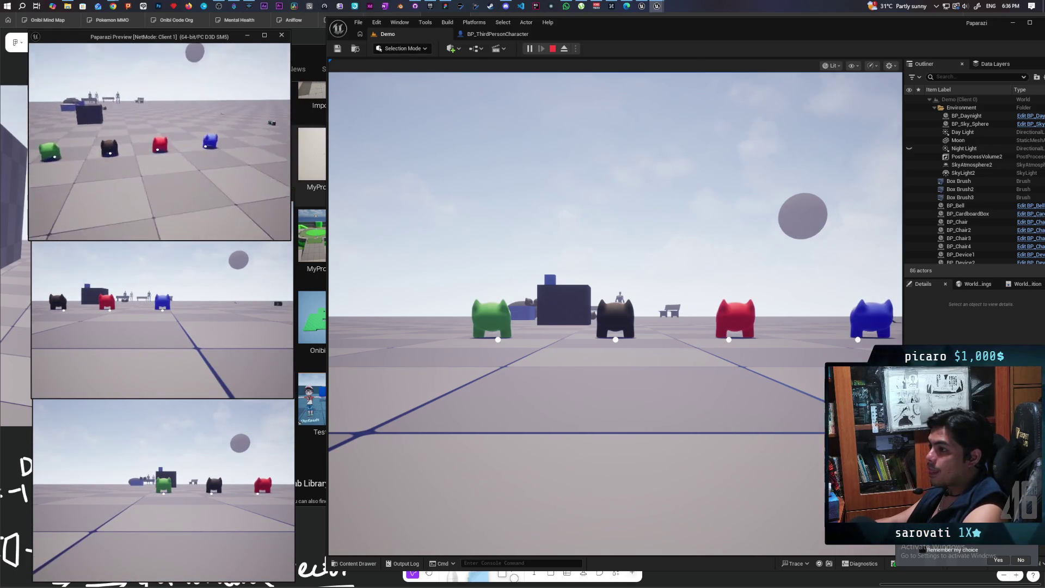
pyautogui.press('space')
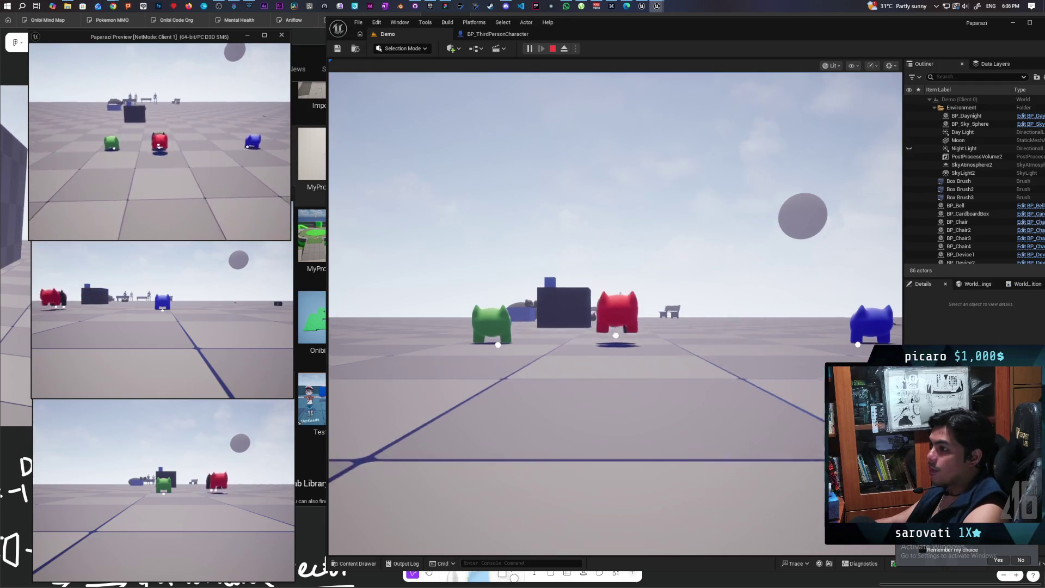
pyautogui.press('w')
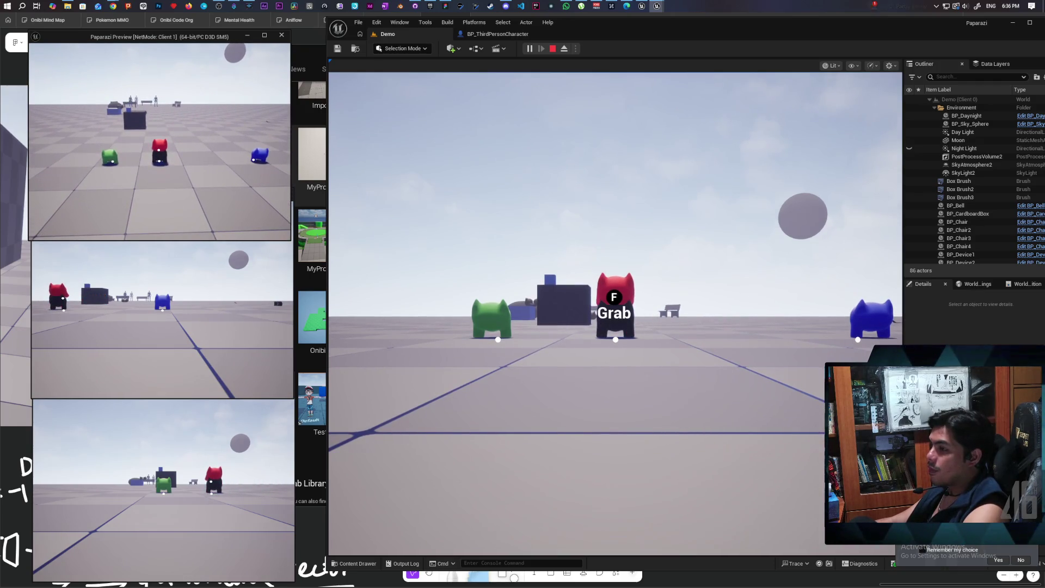
pyautogui.press('Escape')
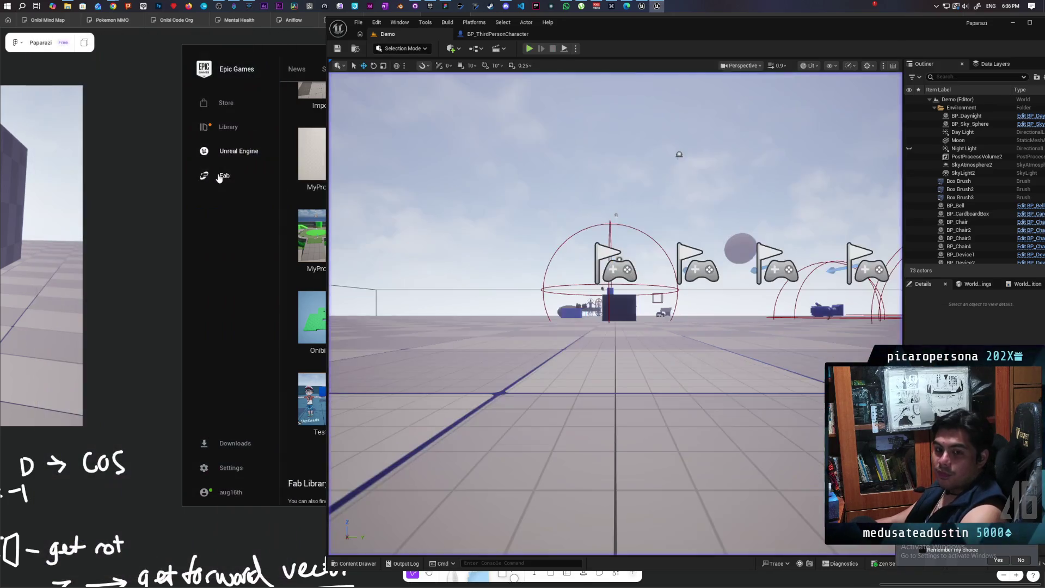
pyautogui.click(496, 34)
# Step: Adjust the Attach Component To Component area and compile BP_ThirdPersonCharacter
pyautogui.moveTo(626, 233)
pyautogui.mouseDown()
pyautogui.moveTo(665, 180)
pyautogui.moveTo(706, 153)
pyautogui.mouseUp()
pyautogui.moveTo(565, 242); pyautogui.dragTo(858, 243)
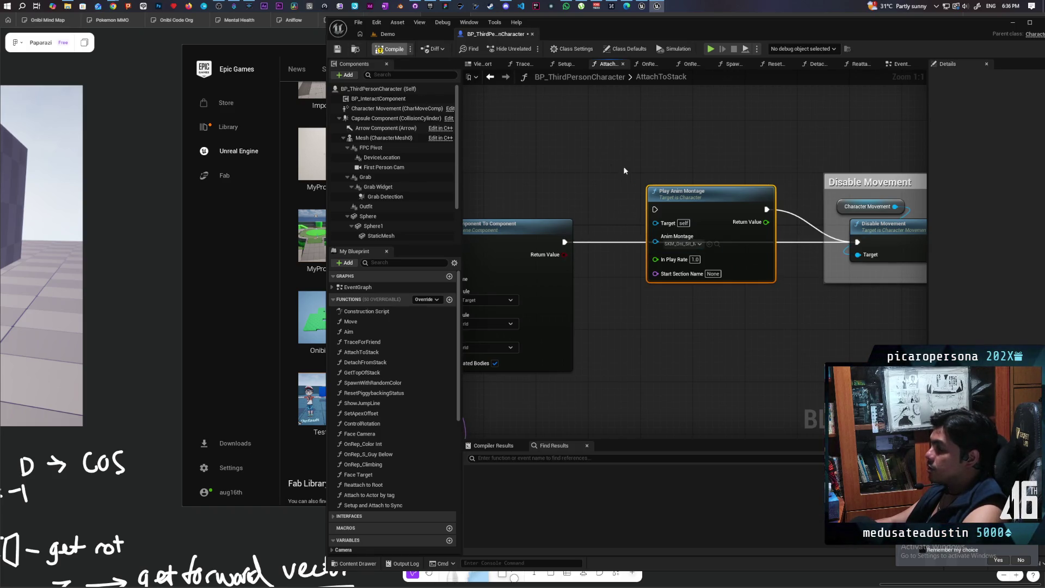
pyautogui.press('F7')
pyautogui.moveTo(532, 112); pyautogui.dragTo(630, 105)
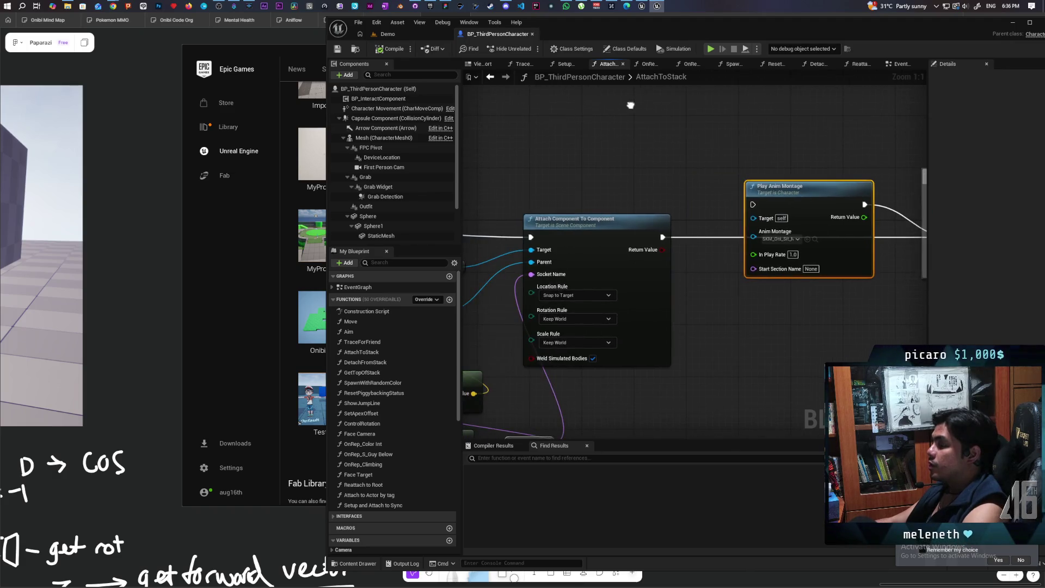
# Step: Run a multiplayer test stacking the red character on the blue one, then stop and return to the blueprint
pyautogui.click(381, 33)
pyautogui.click(530, 51)
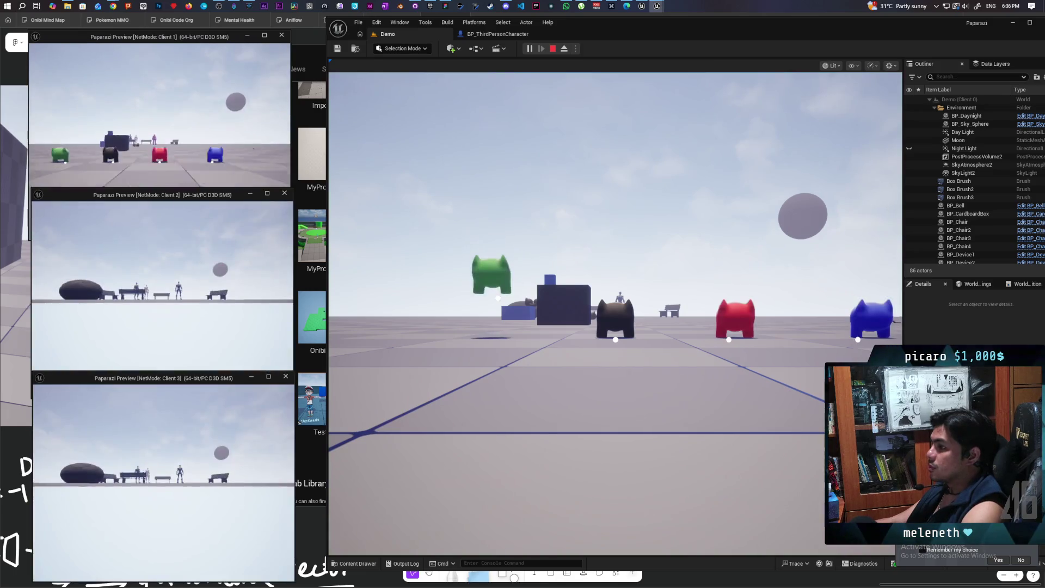
pyautogui.hotkey('alt', 'Tab')
pyautogui.press('w')
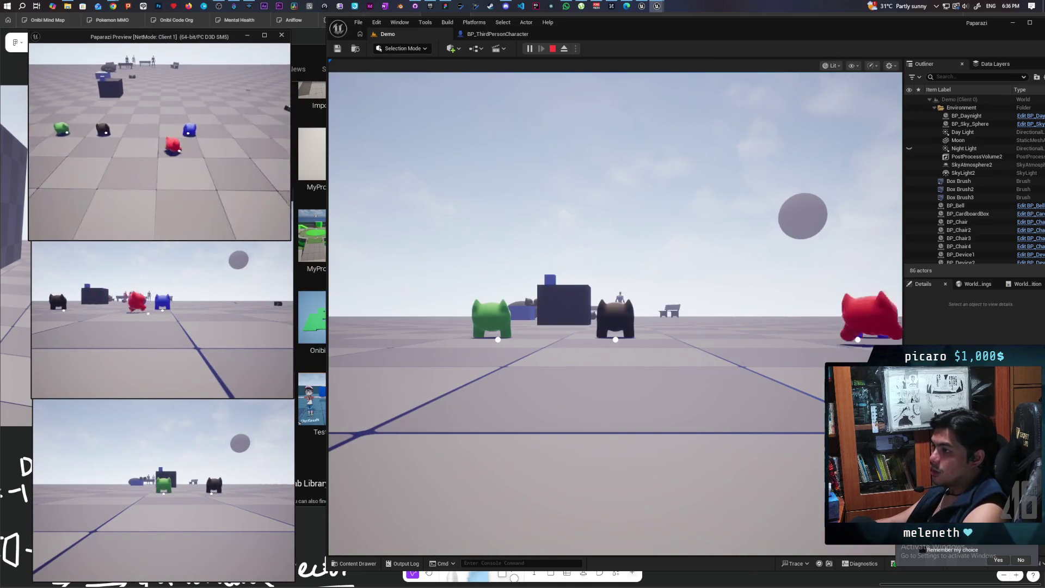
pyautogui.press('space')
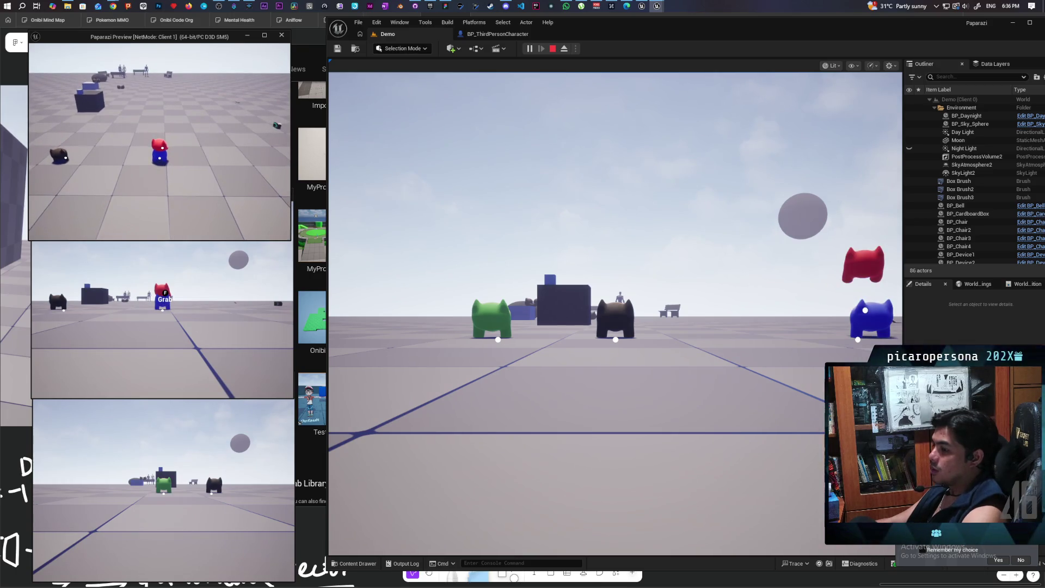
pyautogui.press('Escape')
pyautogui.click(501, 35)
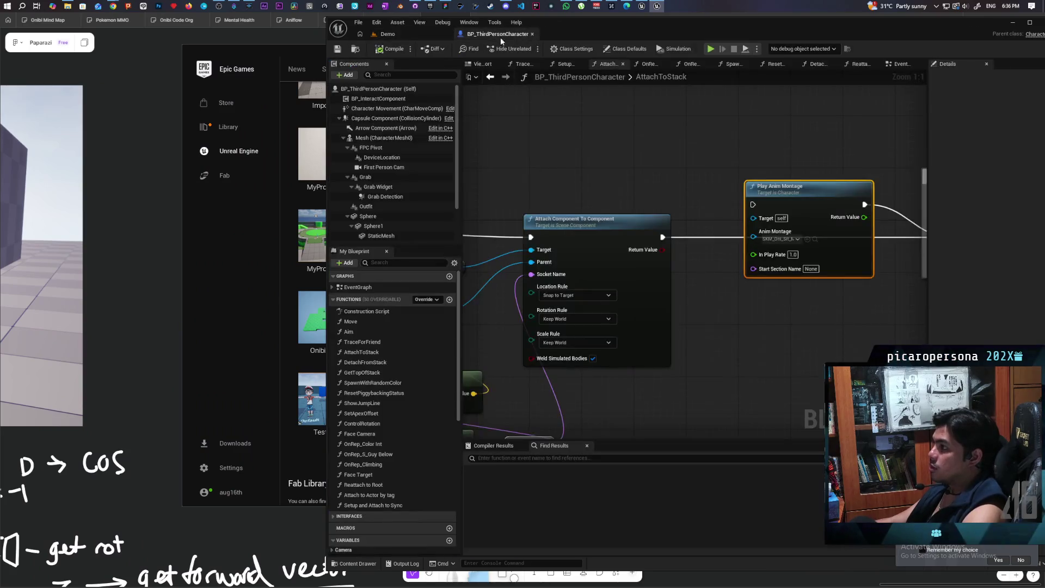
# Step: Move Play Anim Montage earlier and wire it to run after the preceding node's exec
pyautogui.scroll(-2, 675, 238)
pyautogui.scroll(3, 676, 309)
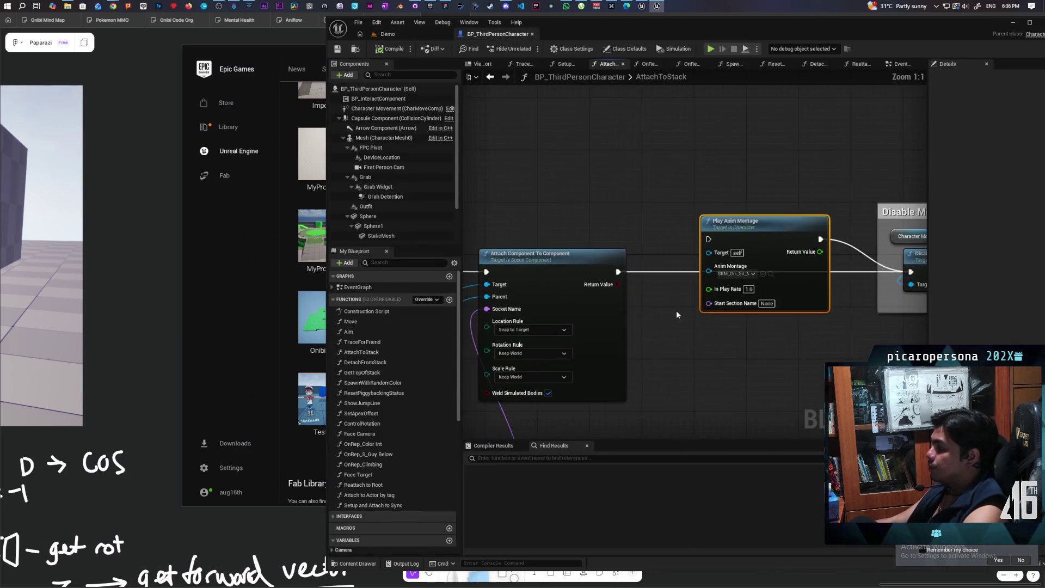
pyautogui.moveTo(676, 310)
pyautogui.mouseDown()
pyautogui.moveTo(741, 274)
pyautogui.moveTo(655, 285)
pyautogui.mouseUp()
pyautogui.moveTo(708, 200); pyautogui.dragTo(577, 145)
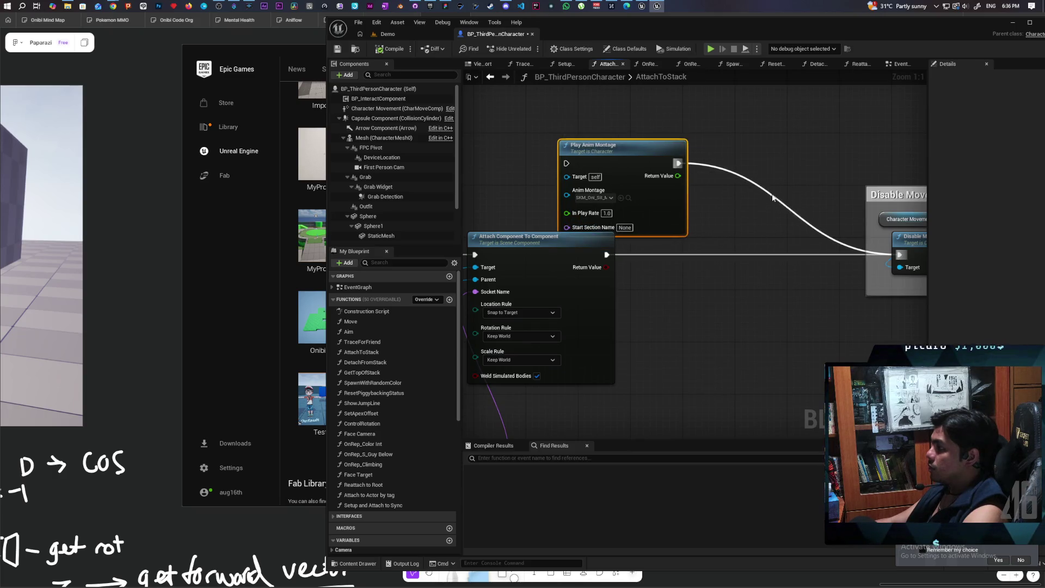
pyautogui.scroll(-3, 828, 256)
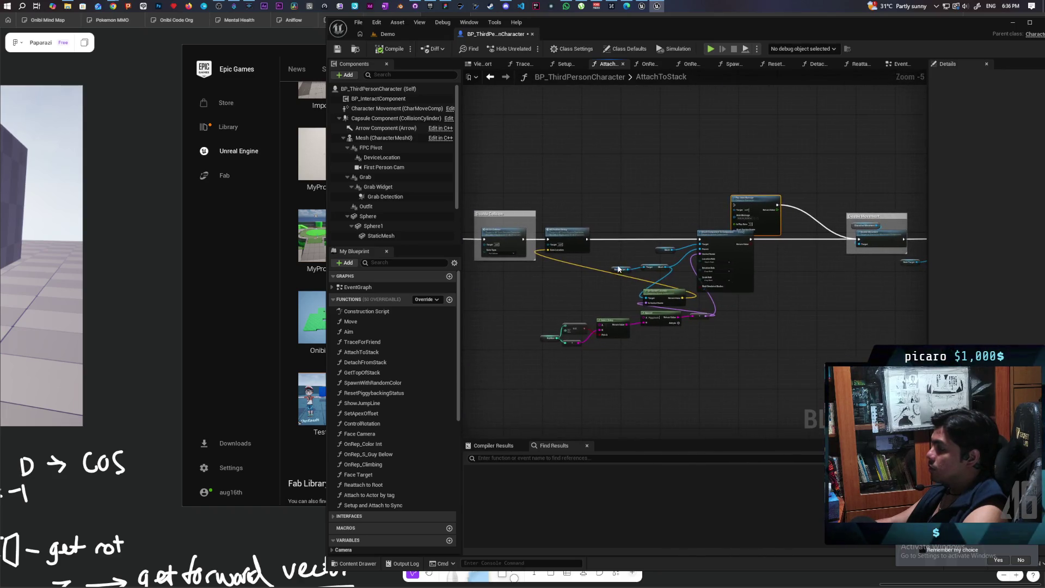
pyautogui.scroll(-1, 629, 254)
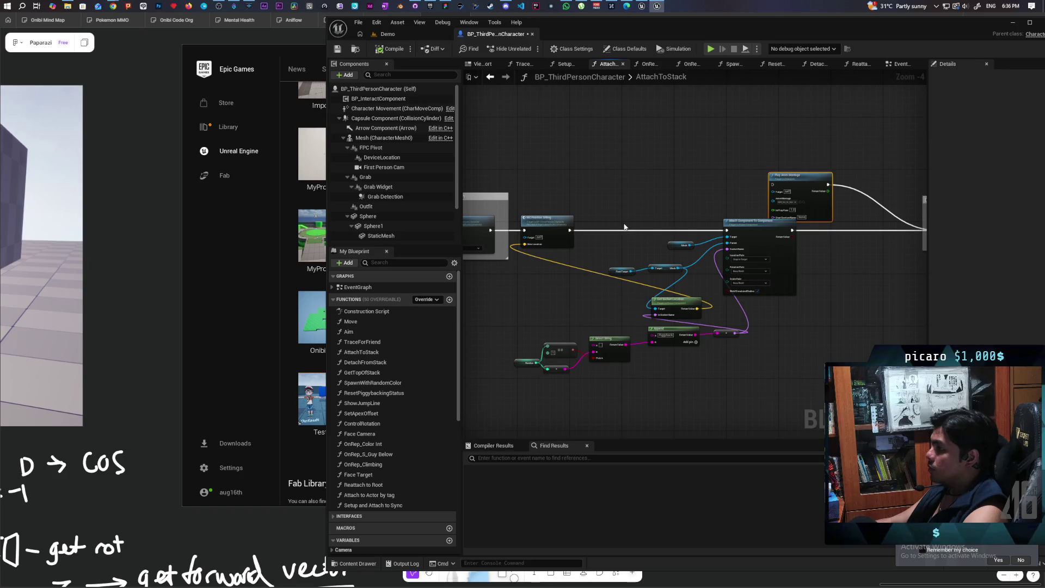
pyautogui.moveTo(795, 177)
pyautogui.mouseDown()
pyautogui.moveTo(587, 174)
pyautogui.moveTo(612, 161)
pyautogui.mouseUp()
pyautogui.moveTo(572, 232); pyautogui.dragTo(589, 170)
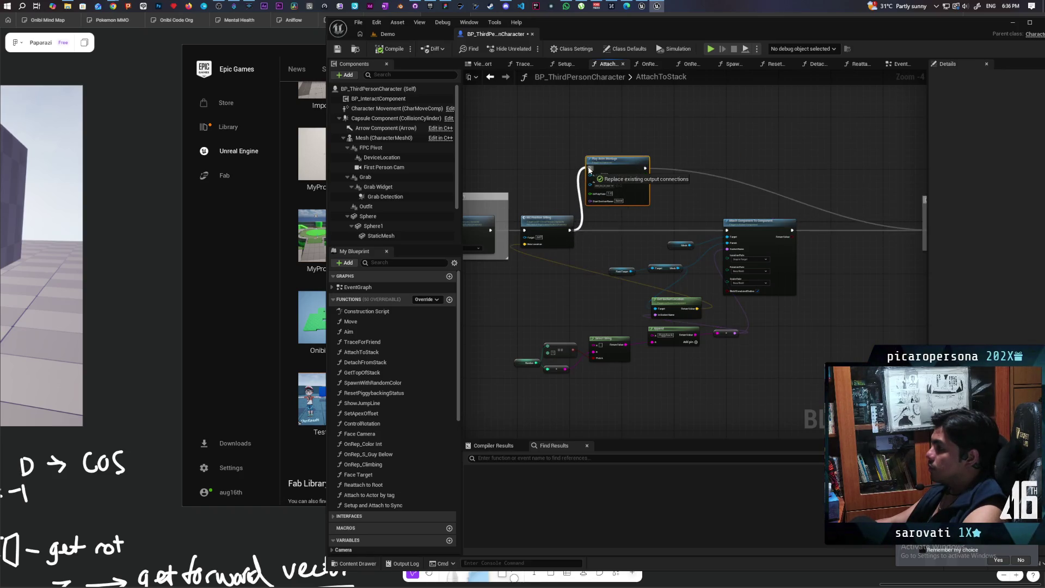
pyautogui.moveTo(591, 170); pyautogui.dragTo(591, 170)
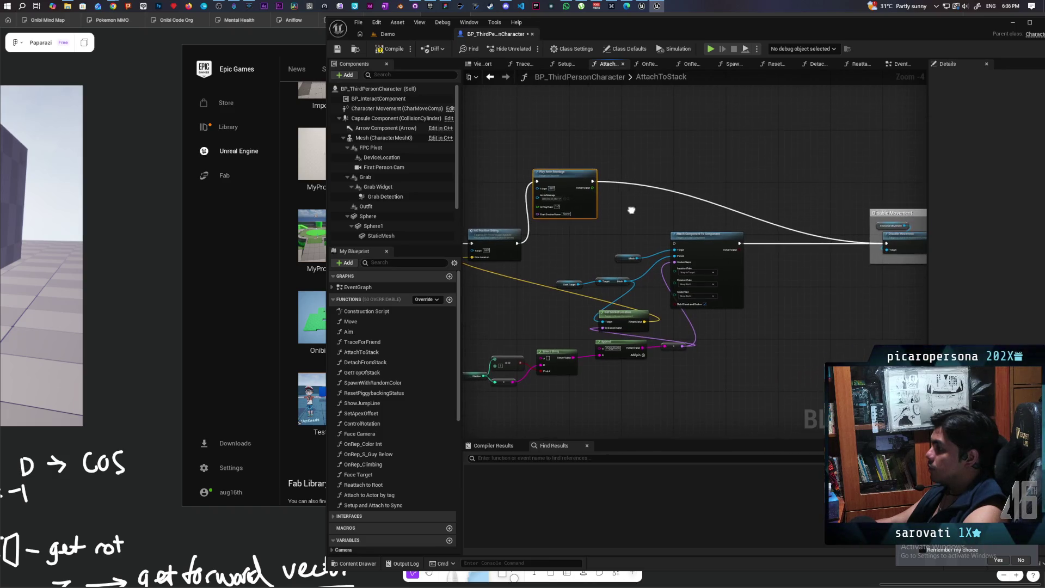
# Step: Add a Mesh reference with a Set World Location node
pyautogui.moveTo(563, 267)
pyautogui.mouseDown()
pyautogui.moveTo(626, 223)
pyautogui.moveTo(610, 307)
pyautogui.mouseUp()
pyautogui.moveTo(602, 264); pyautogui.dragTo(598, 300)
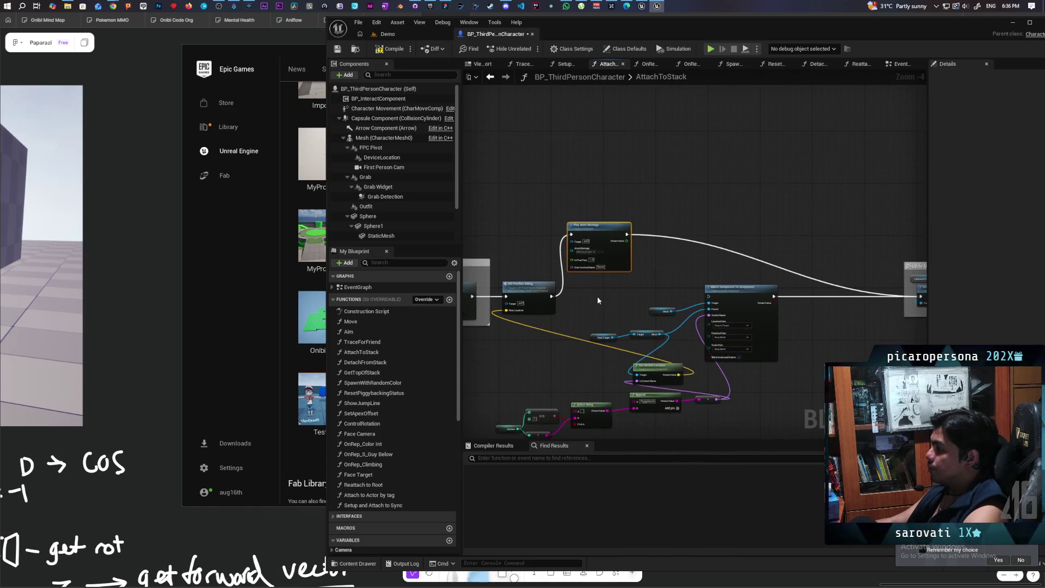
pyautogui.moveTo(381, 138)
pyautogui.mouseDown()
pyautogui.moveTo(515, 158)
pyautogui.moveTo(621, 191)
pyautogui.moveTo(649, 215)
pyautogui.mouseUp()
pyautogui.click(637, 198)
pyautogui.write('s')
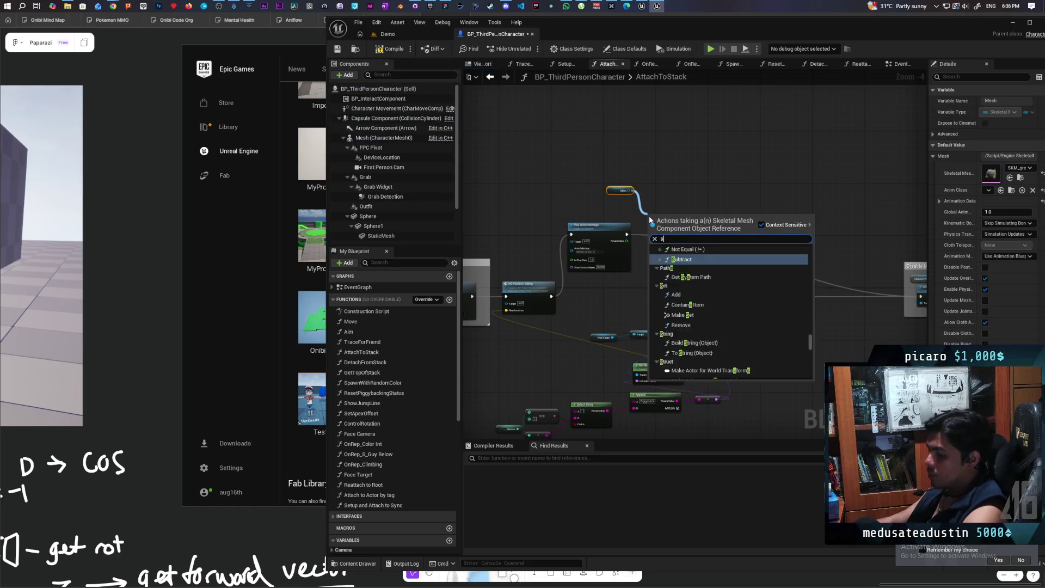
pyautogui.write('et world location')
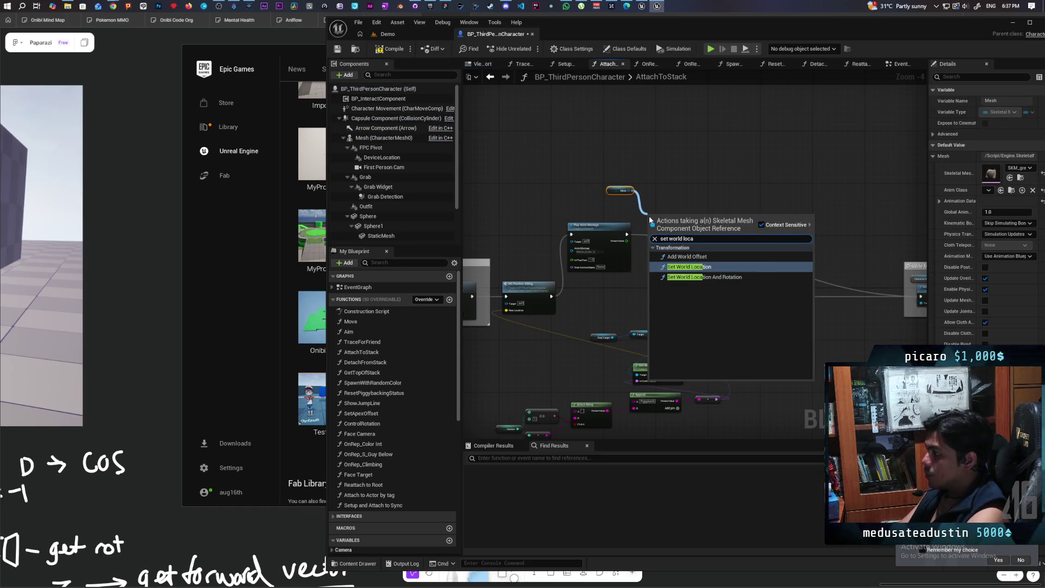
pyautogui.press('Return')
# Step: Feed the socket location into New Location, run Attach Component To Component afterward, and compile
pyautogui.scroll(2, 653, 218)
pyautogui.scroll(-1, 700, 217)
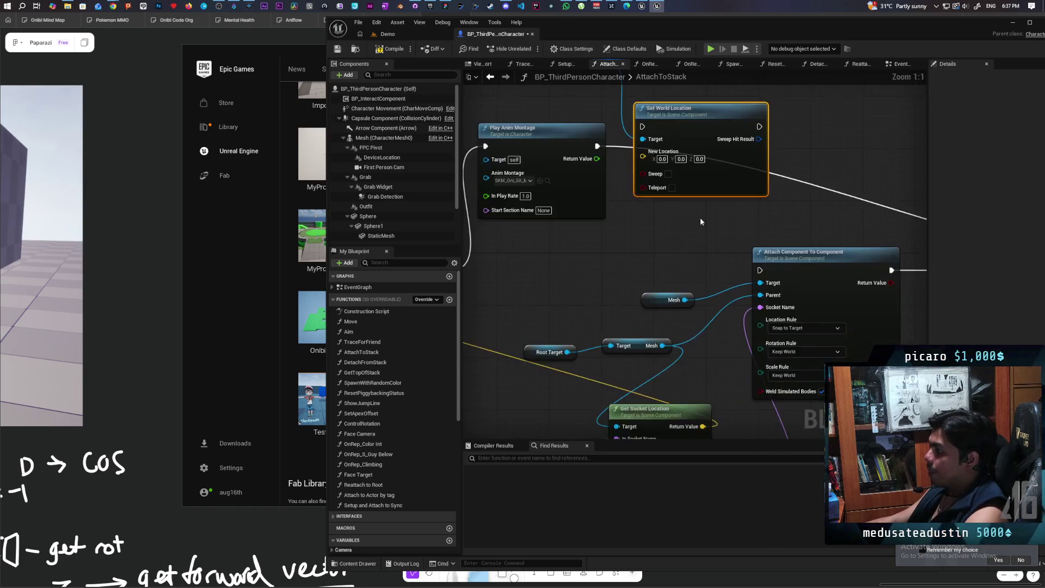
pyautogui.moveTo(702, 224); pyautogui.dragTo(692, 266)
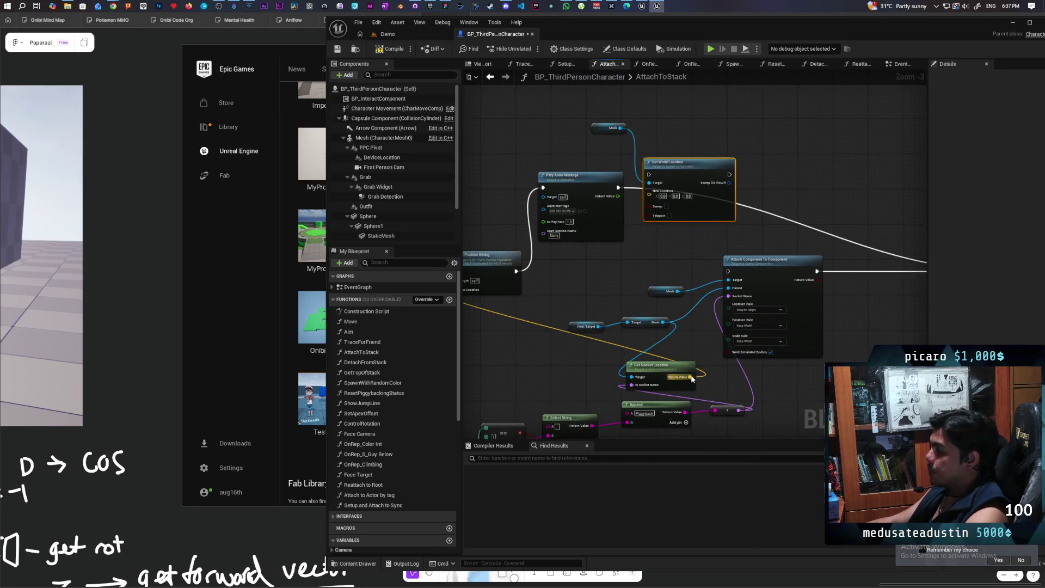
pyautogui.moveTo(692, 380); pyautogui.dragTo(649, 174)
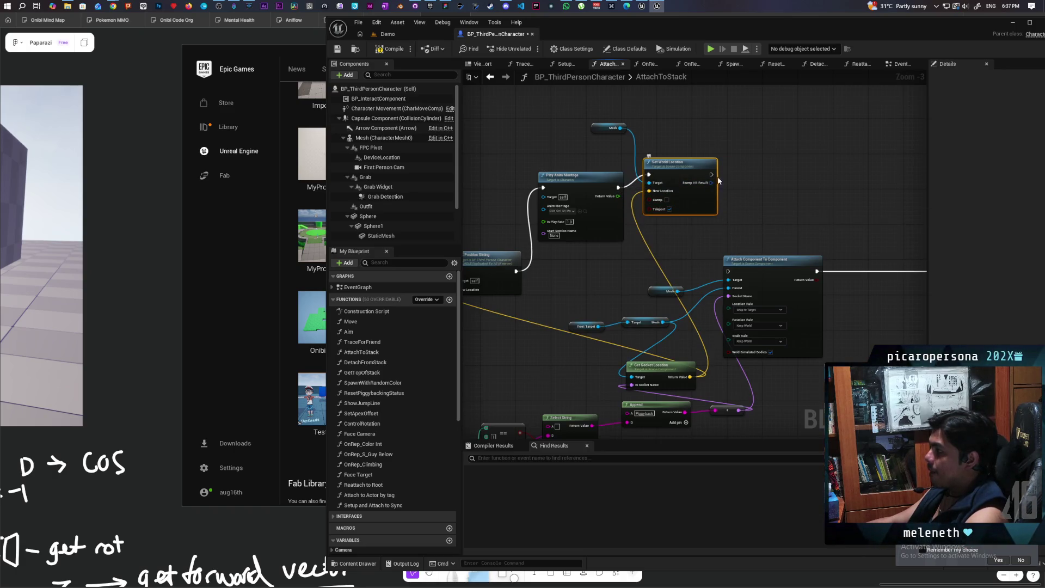
pyautogui.moveTo(719, 180); pyautogui.dragTo(730, 223)
pyautogui.moveTo(732, 273); pyautogui.dragTo(730, 272)
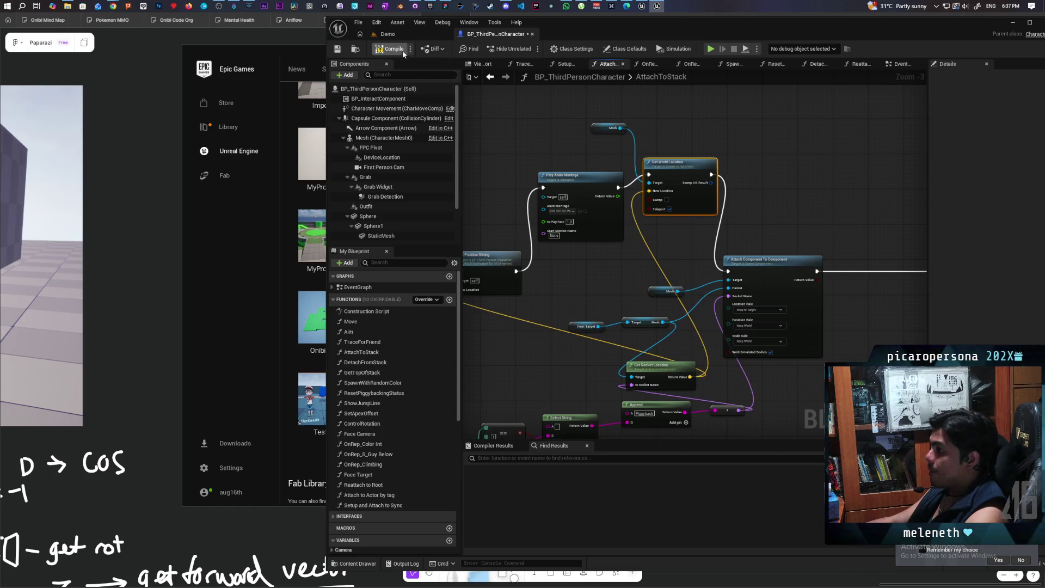
pyautogui.hotkey('ctrl', 's')
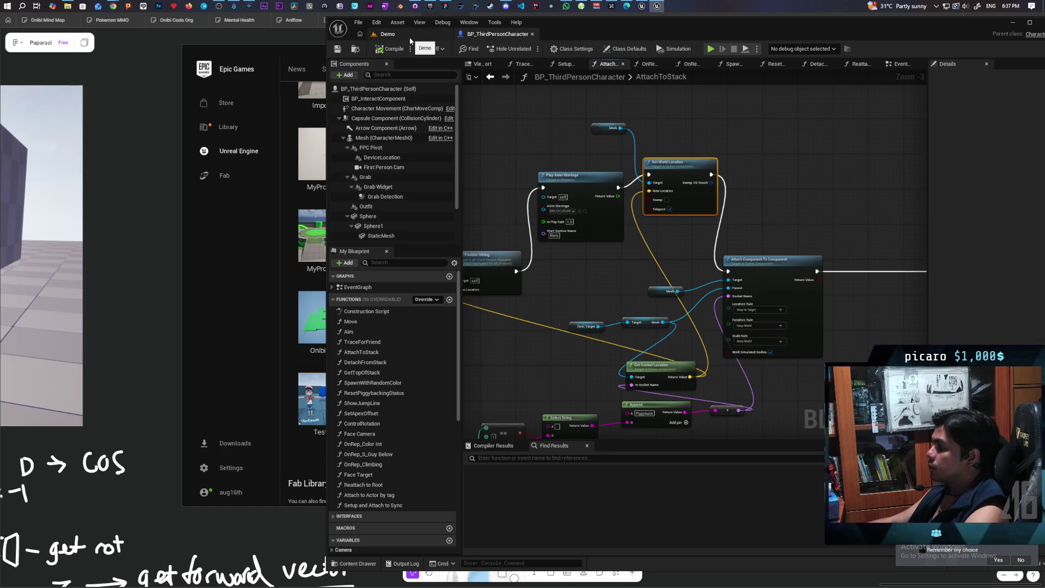
pyautogui.click(411, 38)
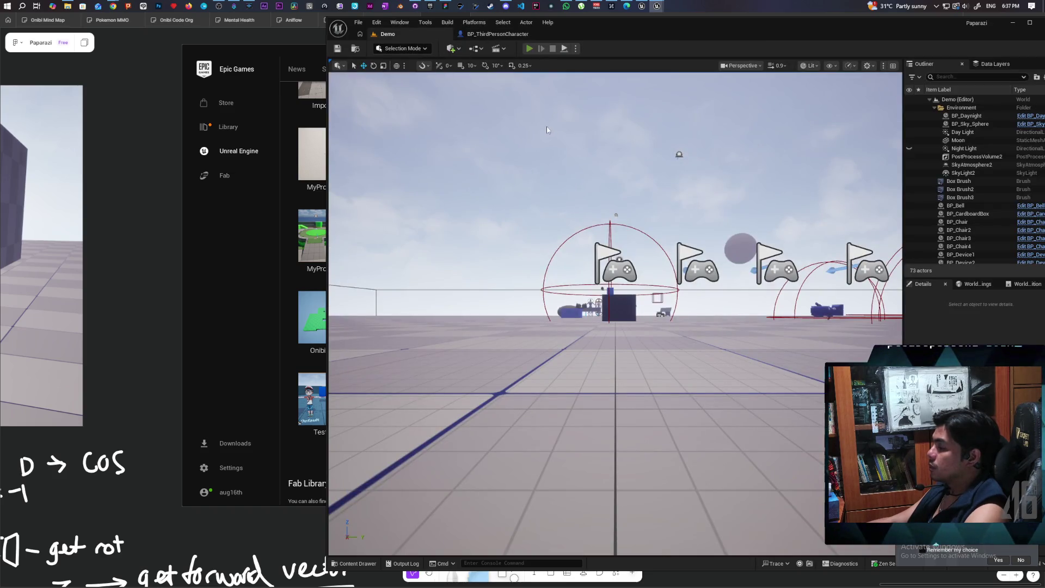
pyautogui.hotkey('alt', 'p')
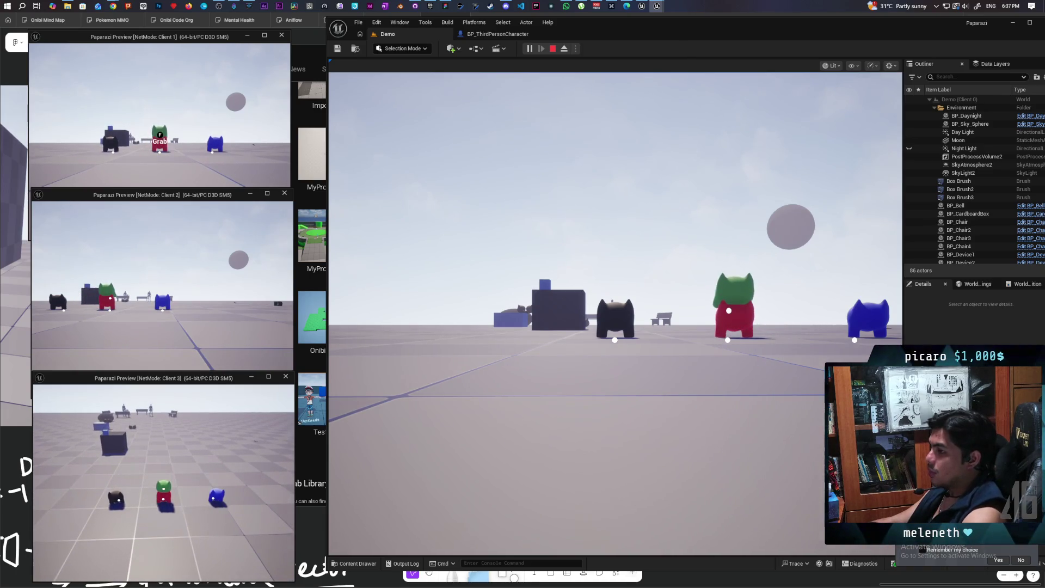
pyautogui.press('Escape')
pyautogui.click(498, 34)
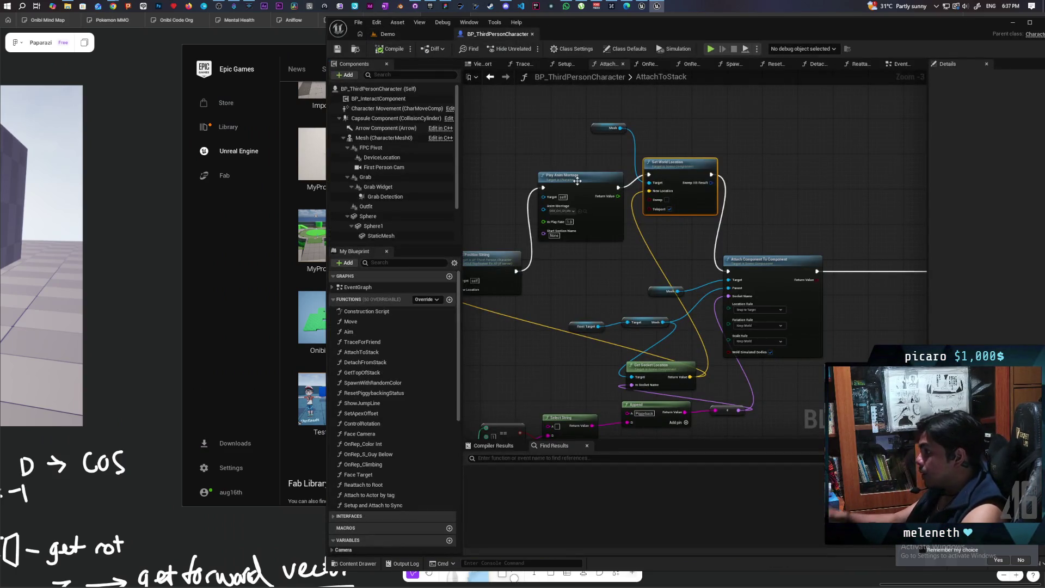
# Step: Change Attach Component To Component's Location Rule from Snap to Target to Keep Relative
pyautogui.moveTo(578, 180)
pyautogui.mouseDown()
pyautogui.moveTo(617, 117)
pyautogui.moveTo(609, 130)
pyautogui.mouseUp()
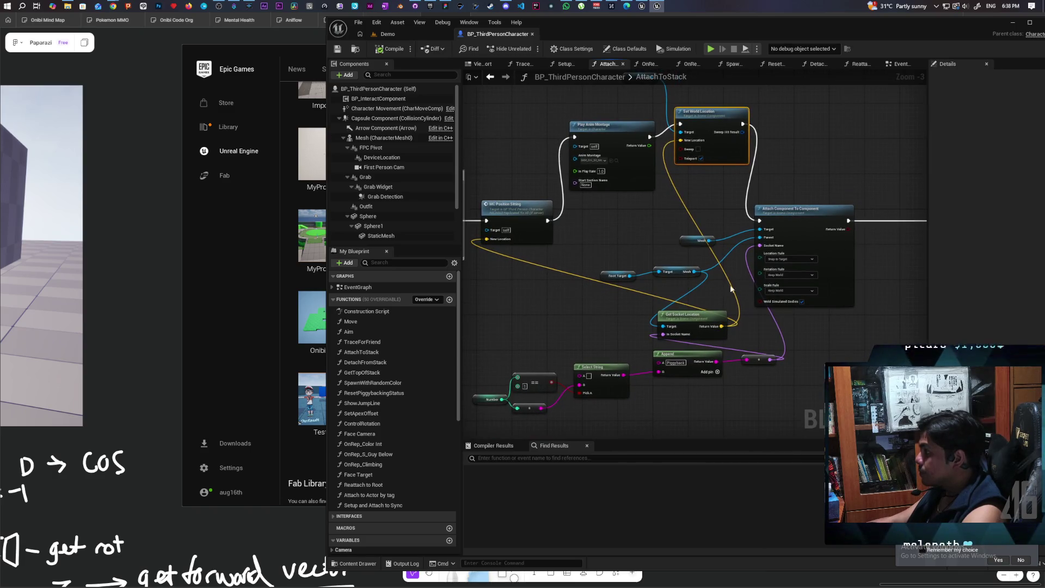
pyautogui.click(800, 257)
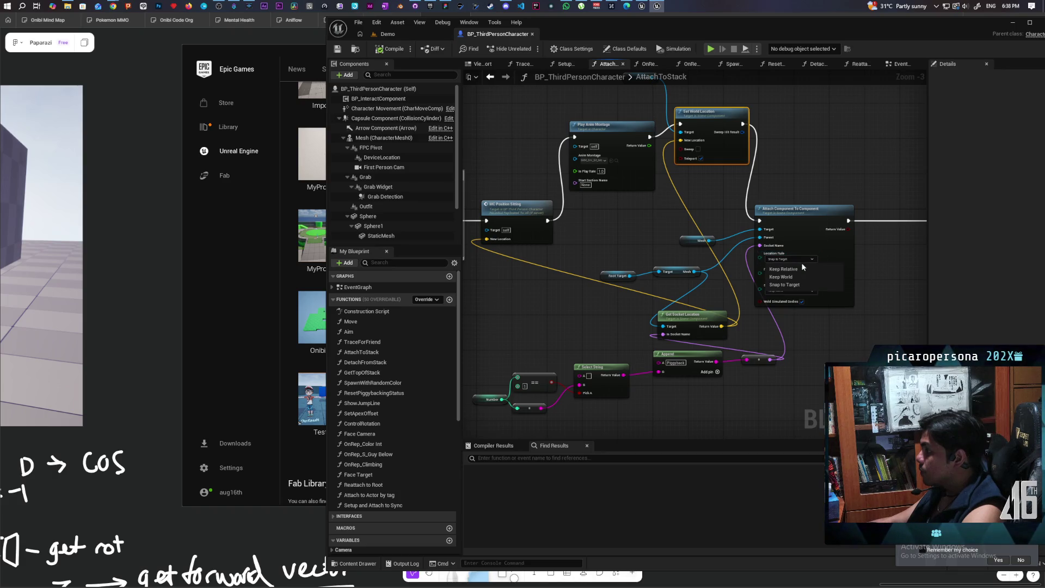
pyautogui.click(802, 270)
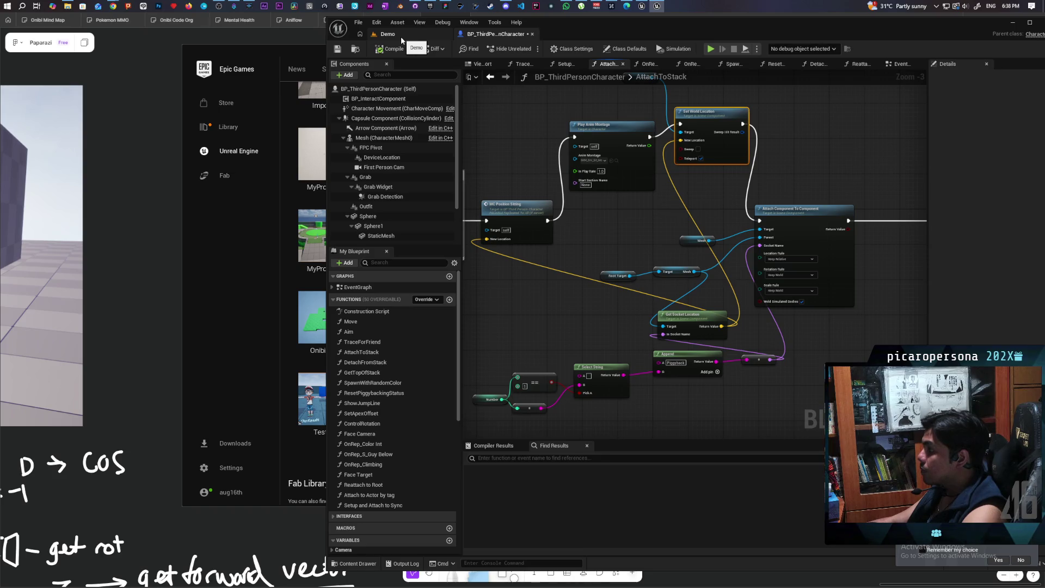
pyautogui.click(401, 37)
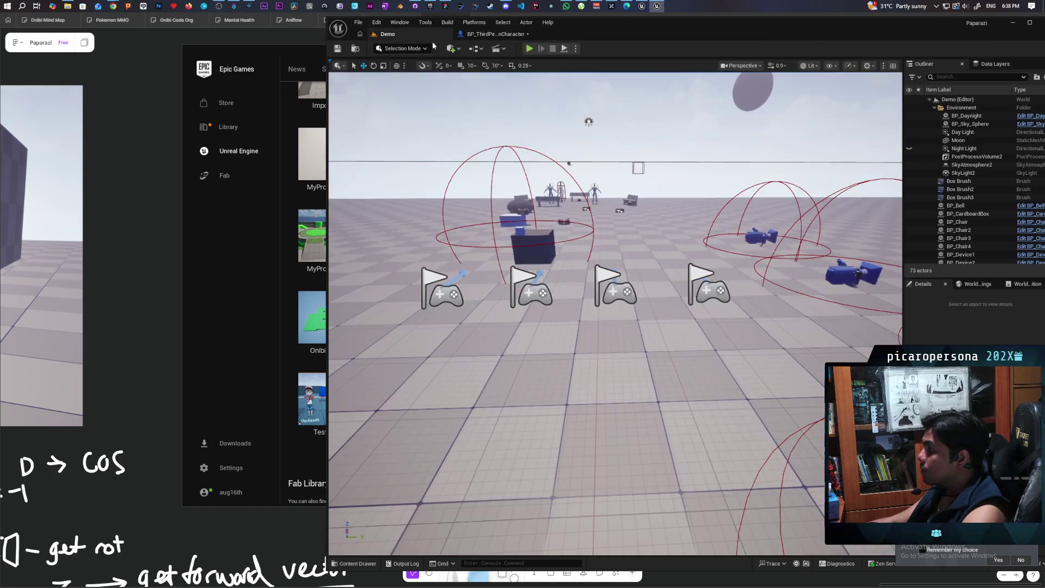
pyautogui.click(529, 49)
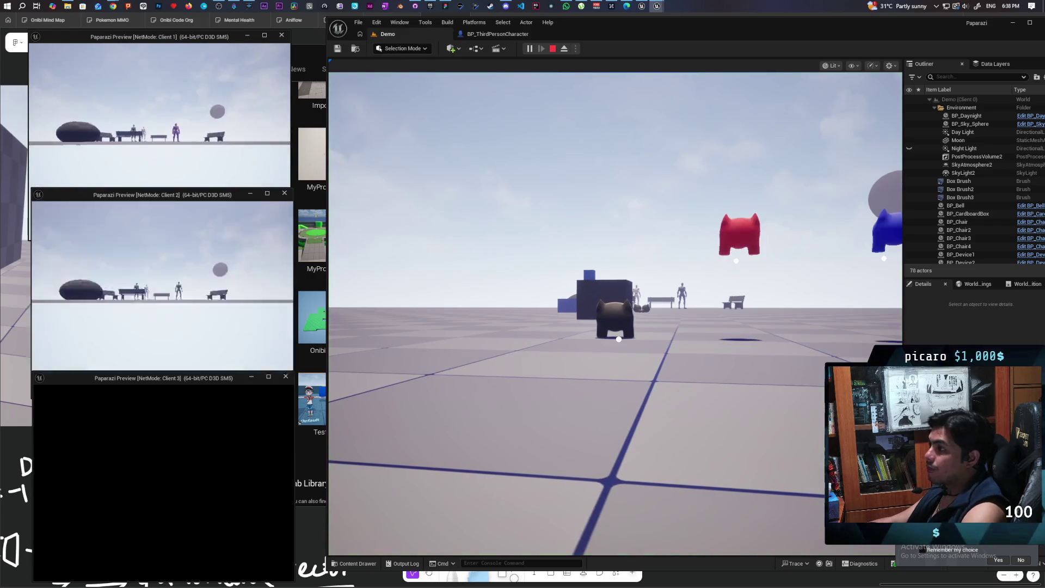
pyautogui.hotkey('alt', 'Tab')
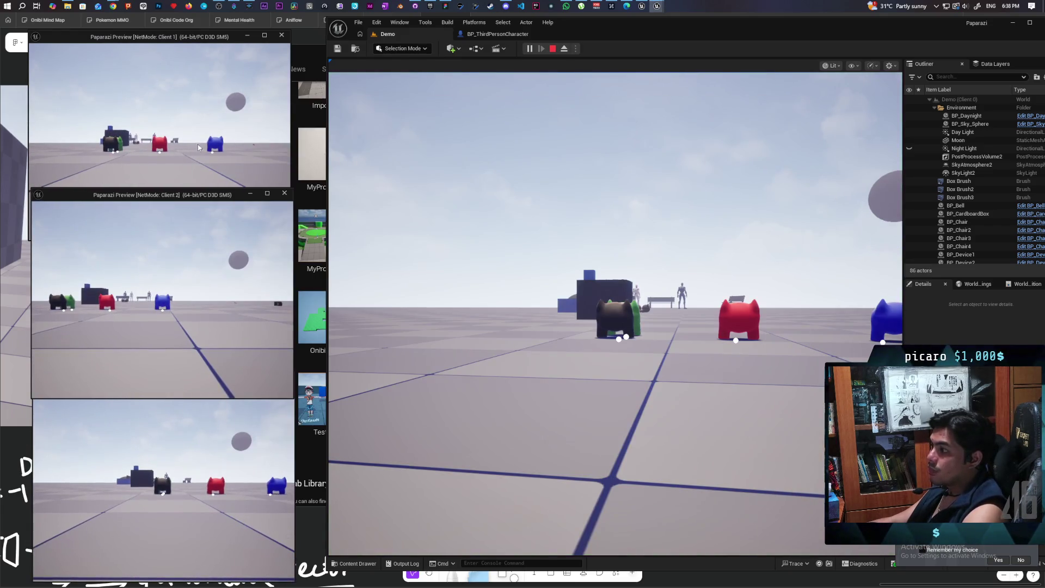
pyautogui.click(199, 147)
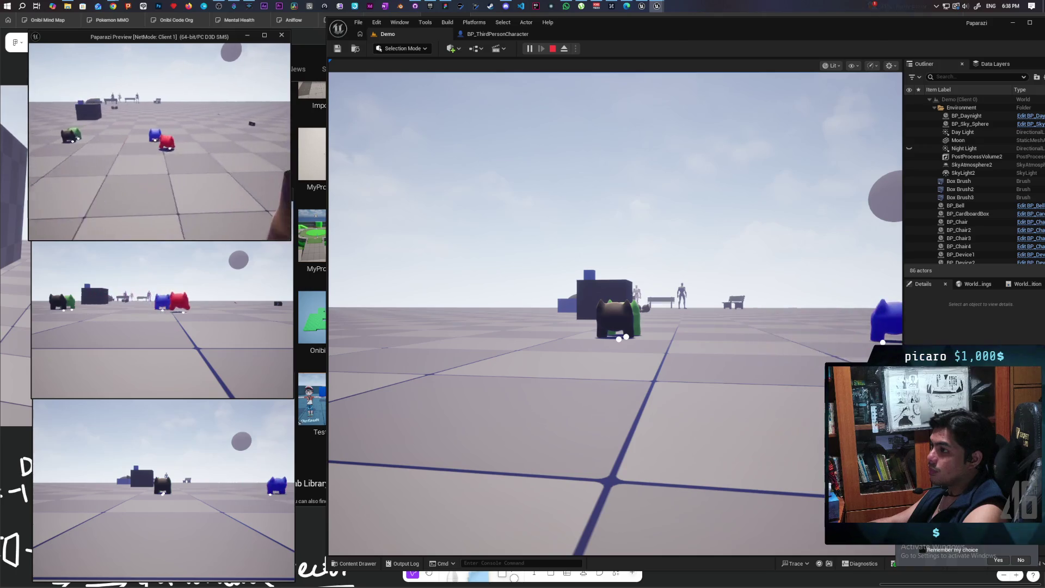
pyautogui.press('d')
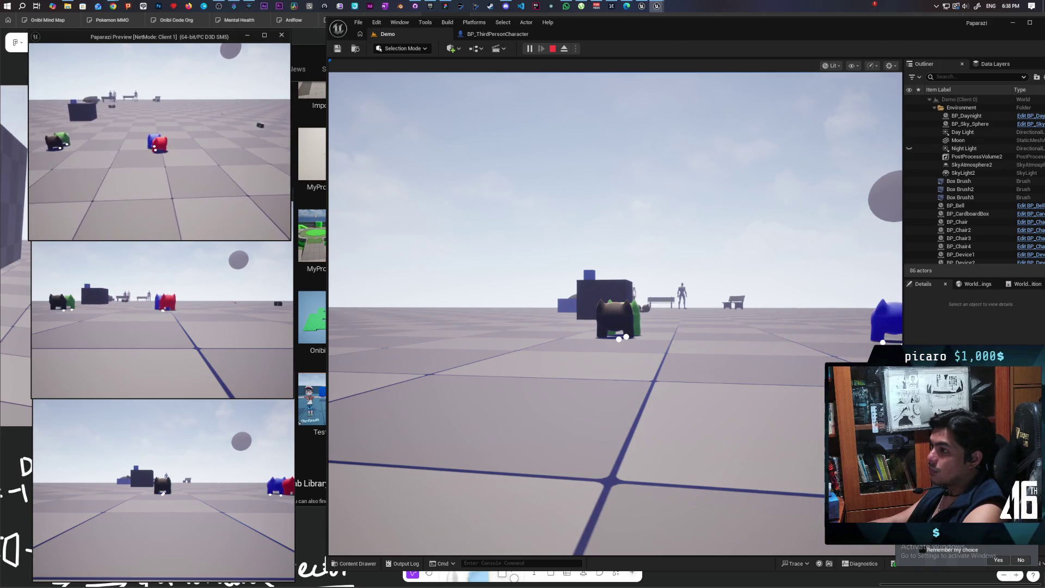
pyautogui.press('a')
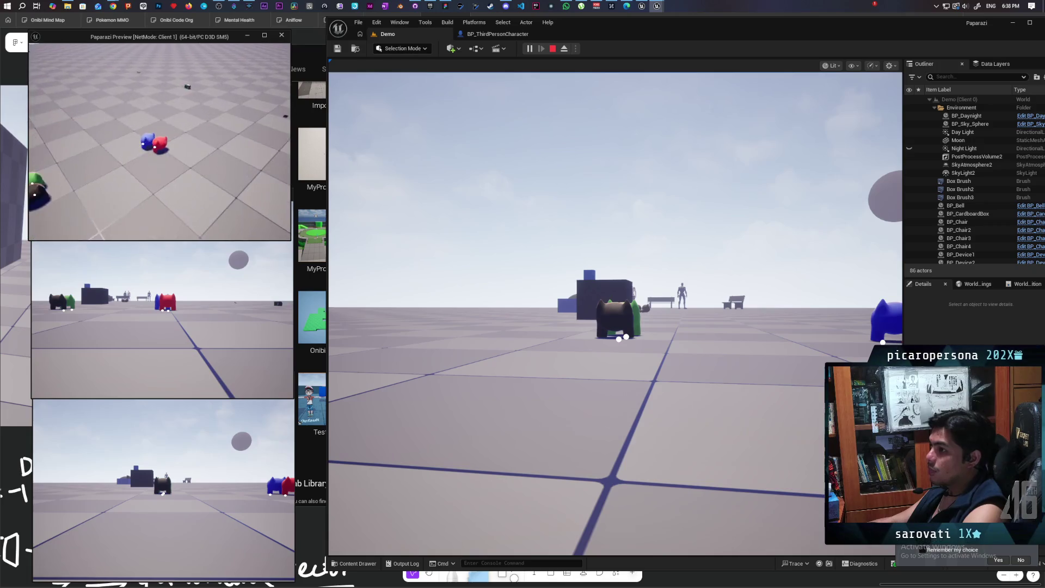
pyautogui.press('w')
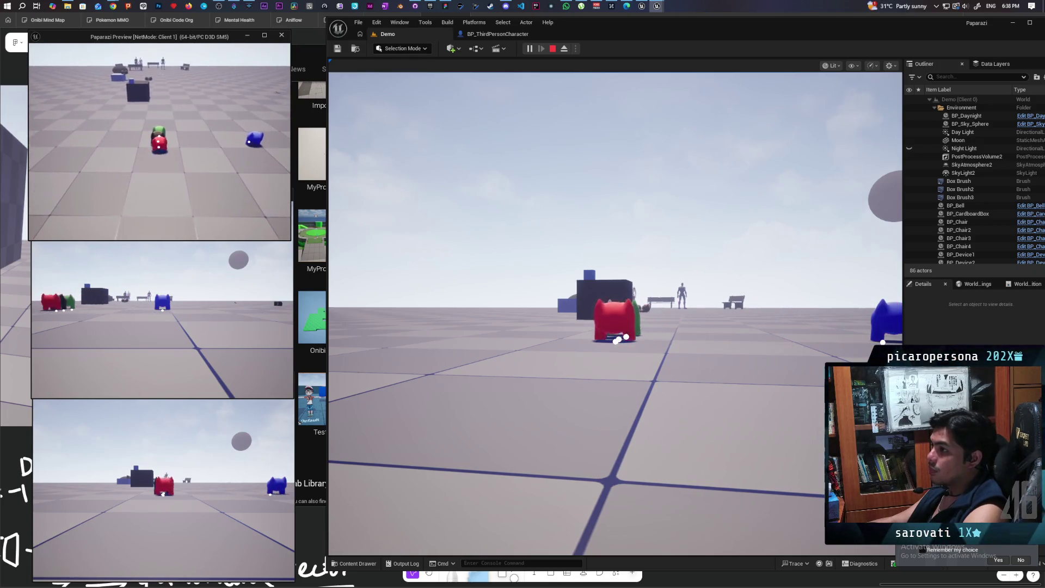
pyautogui.press('a')
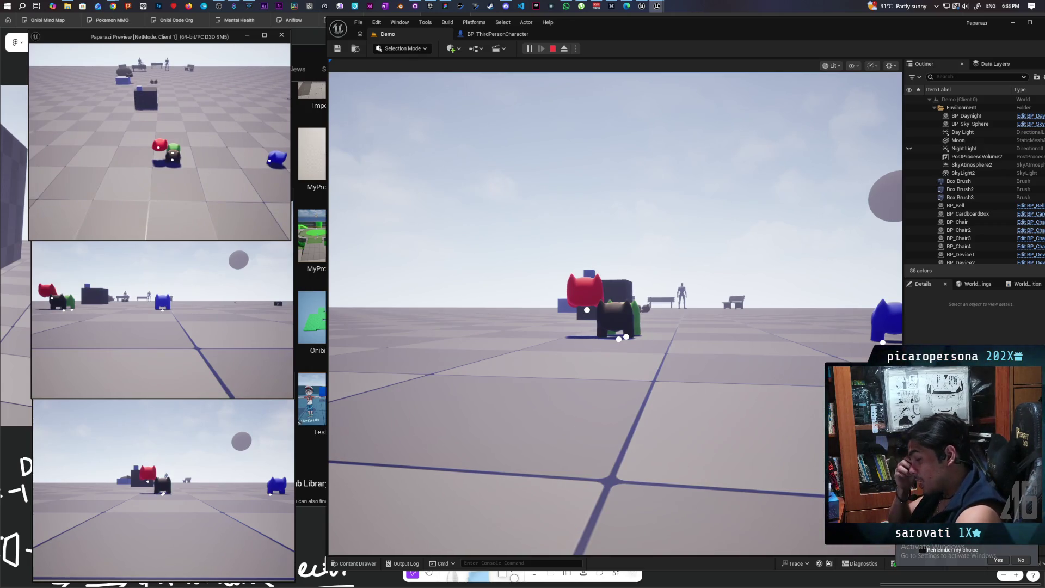
pyautogui.press('Escape')
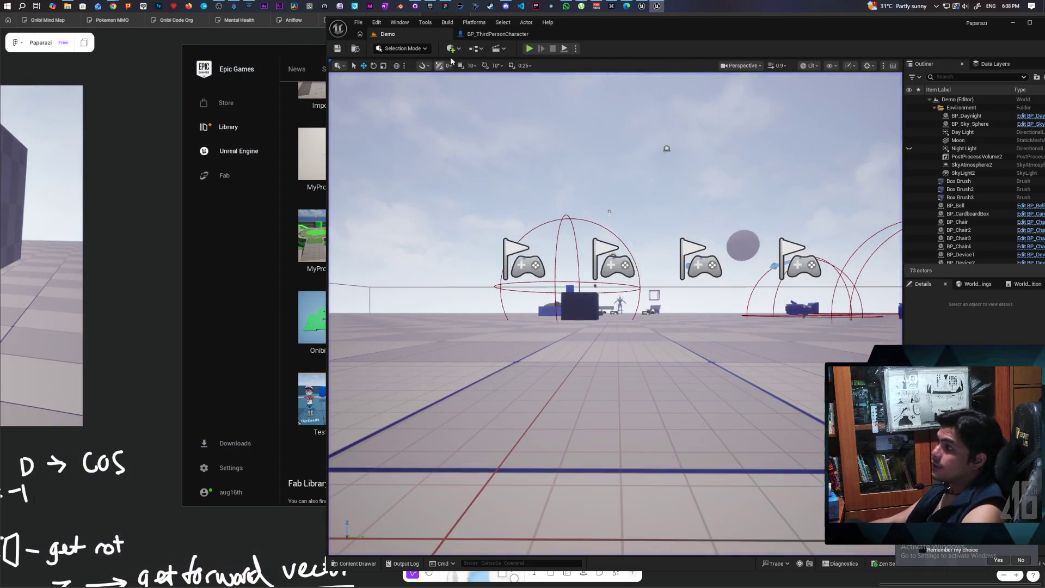
pyautogui.click(473, 37)
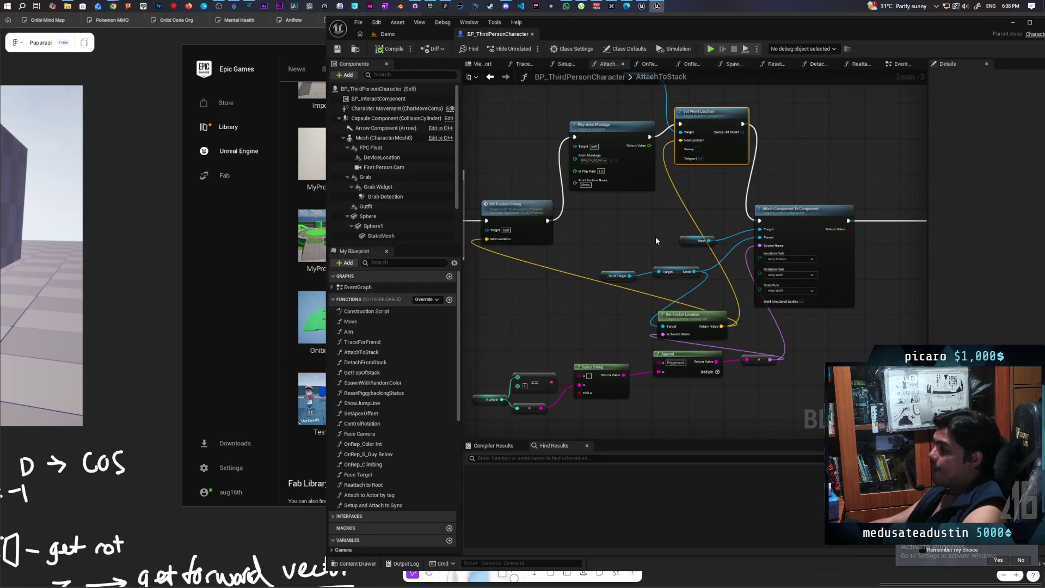
# Step: Set Attach Component To Component's Location Rule back to Snap to Target
pyautogui.moveTo(632, 243)
pyautogui.mouseDown()
pyautogui.moveTo(576, 240)
pyautogui.moveTo(526, 256)
pyautogui.mouseUp()
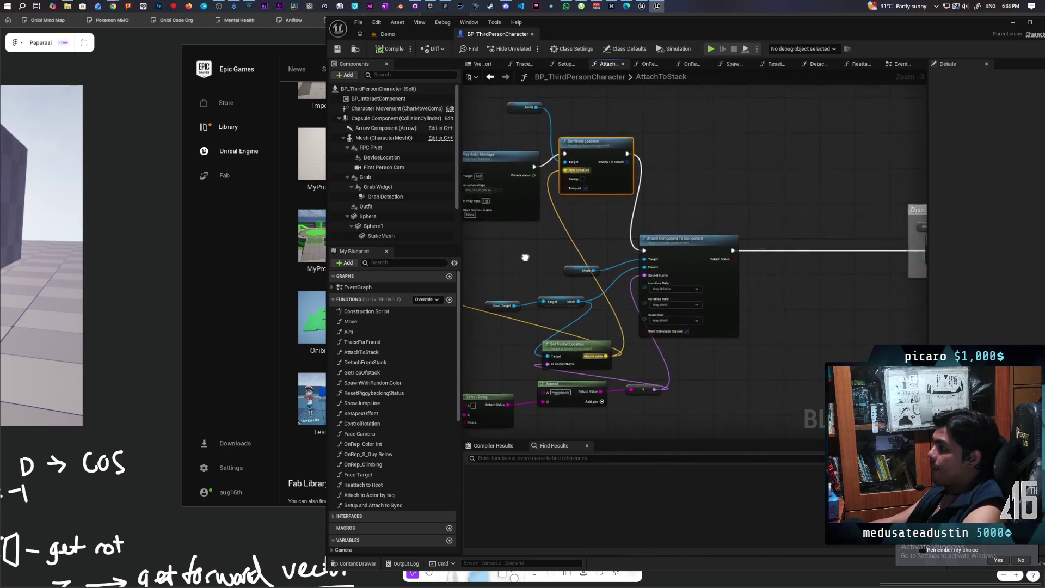
pyautogui.scroll(2, 713, 268)
pyautogui.click(706, 255)
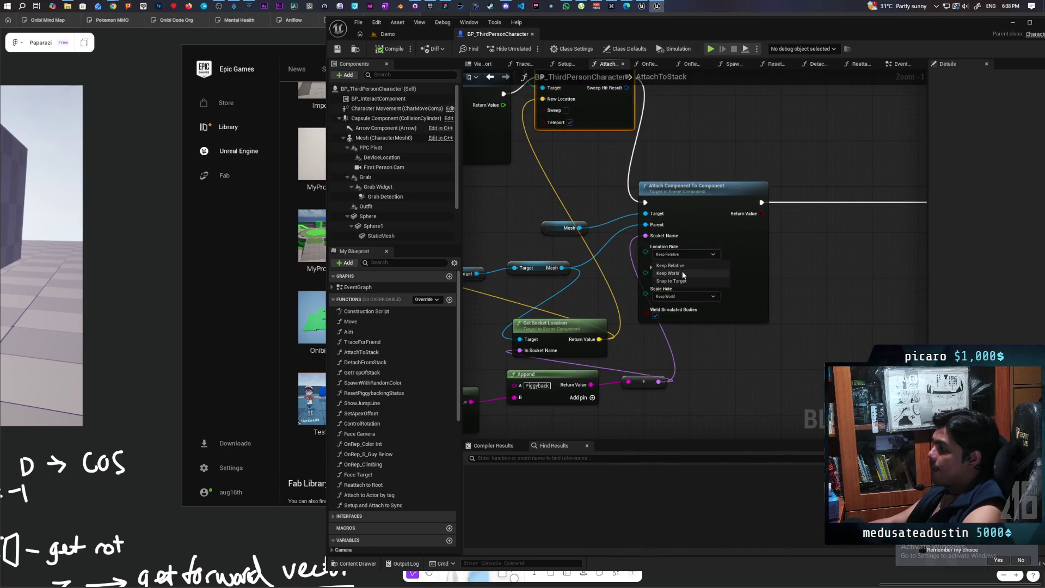
pyautogui.click(692, 281)
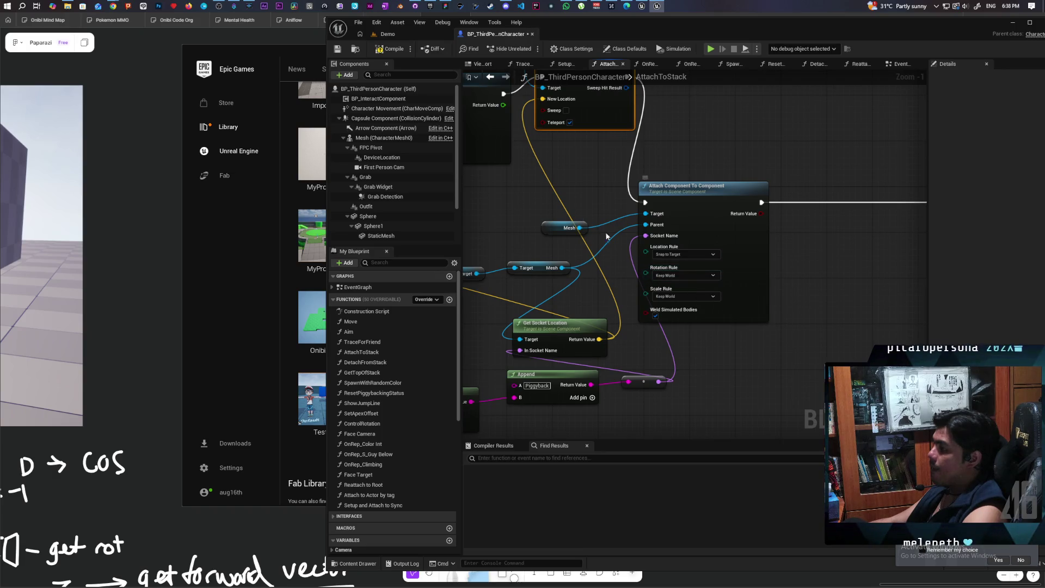
# Step: Align Set World Location with Play Anim Montage and locate the sit montage asset
pyautogui.moveTo(568, 209); pyautogui.dragTo(634, 258)
pyautogui.scroll(-2, 663, 242)
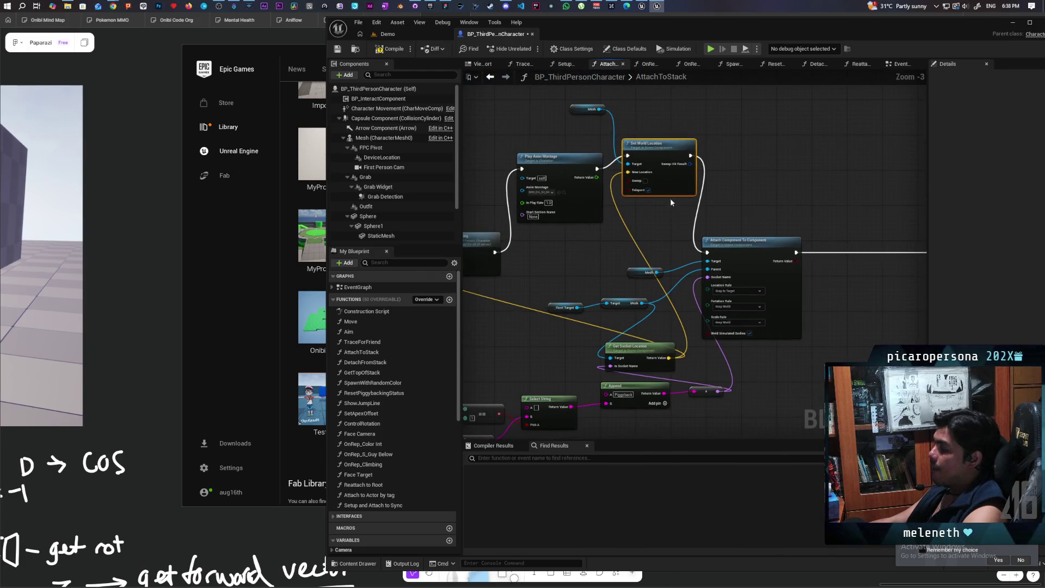
pyautogui.press('q')
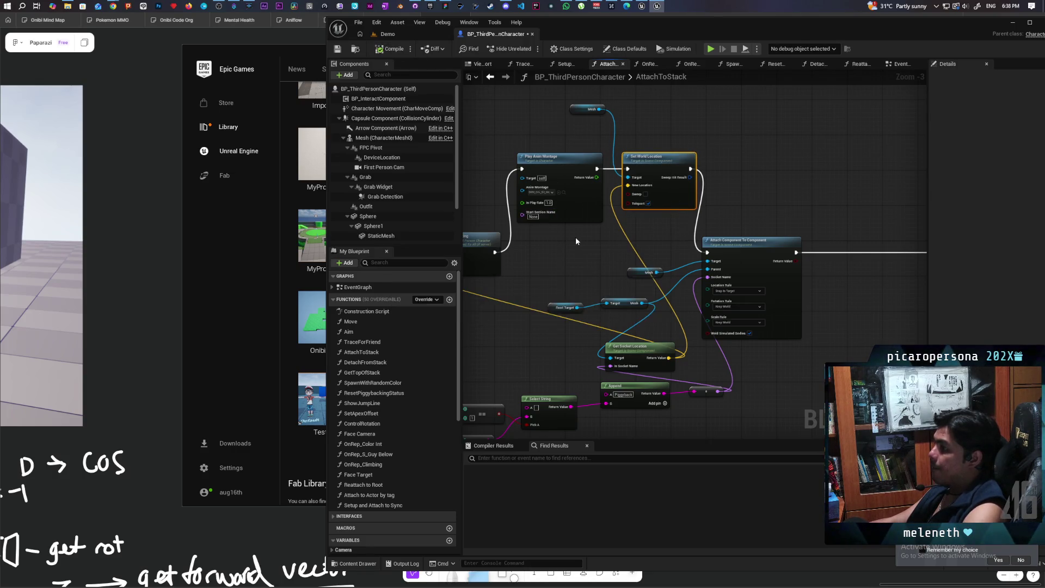
pyautogui.scroll(3, 576, 241)
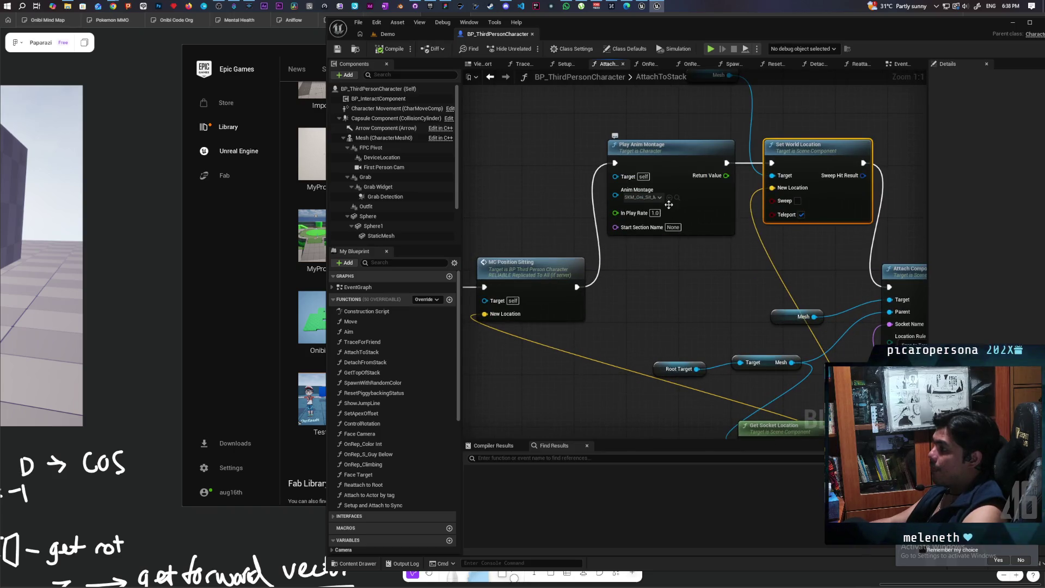
pyautogui.click(677, 197)
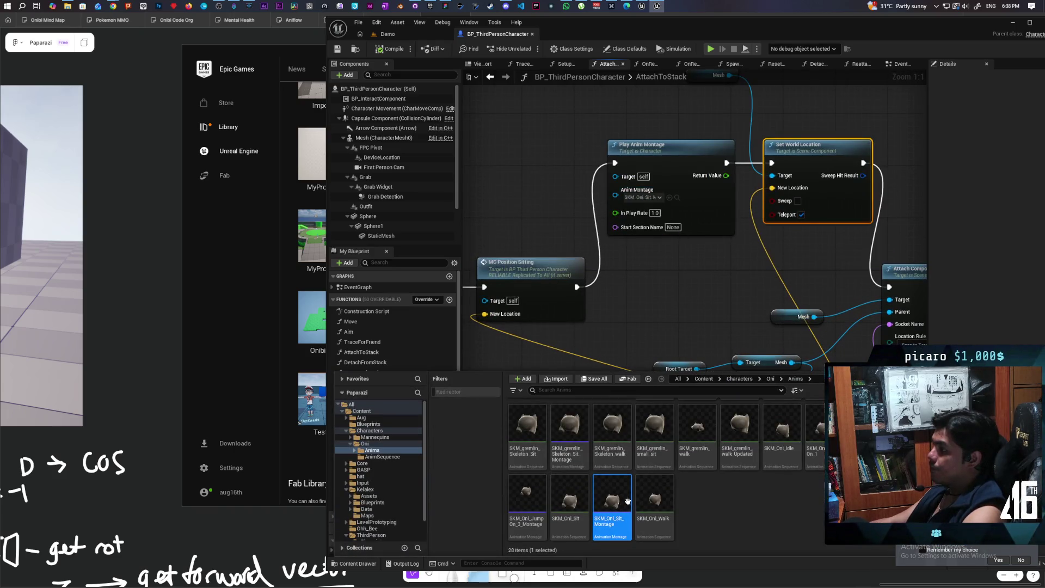
# Step: Open SKM_Oni_Sit_Montage and show its Blend In curve options
pyautogui.doubleClick(626, 500)
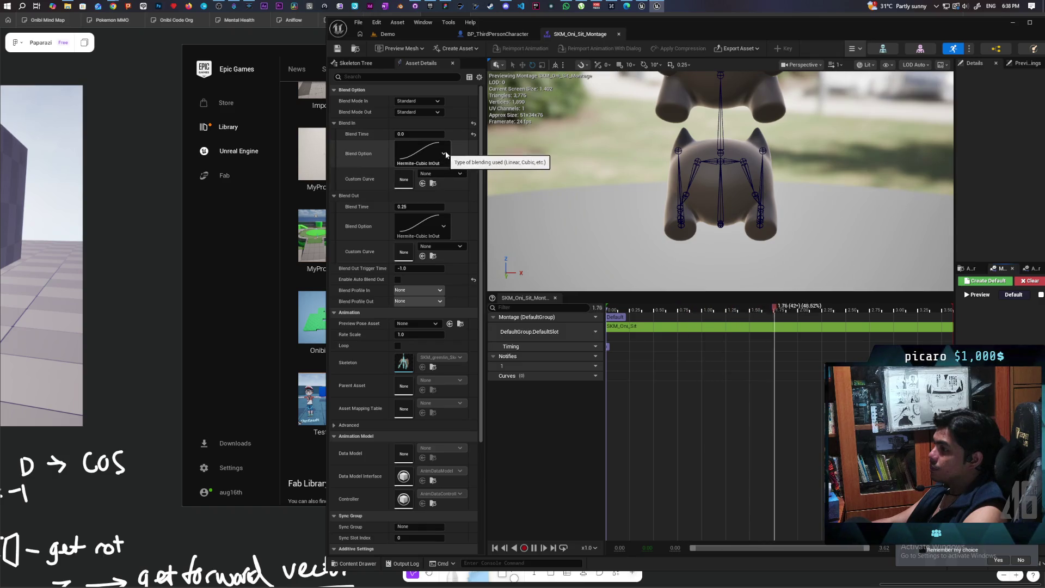
pyautogui.click(443, 159)
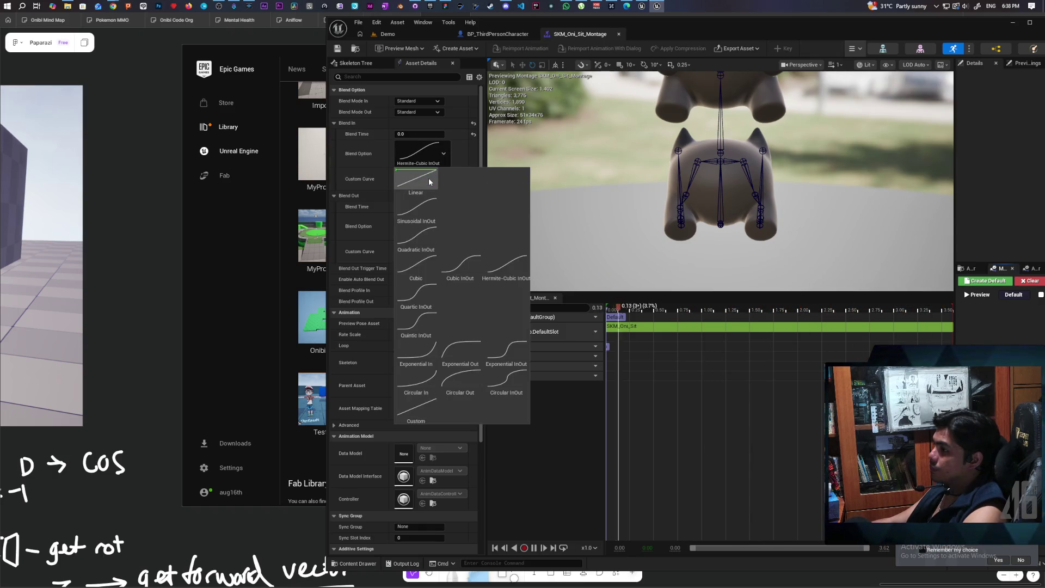
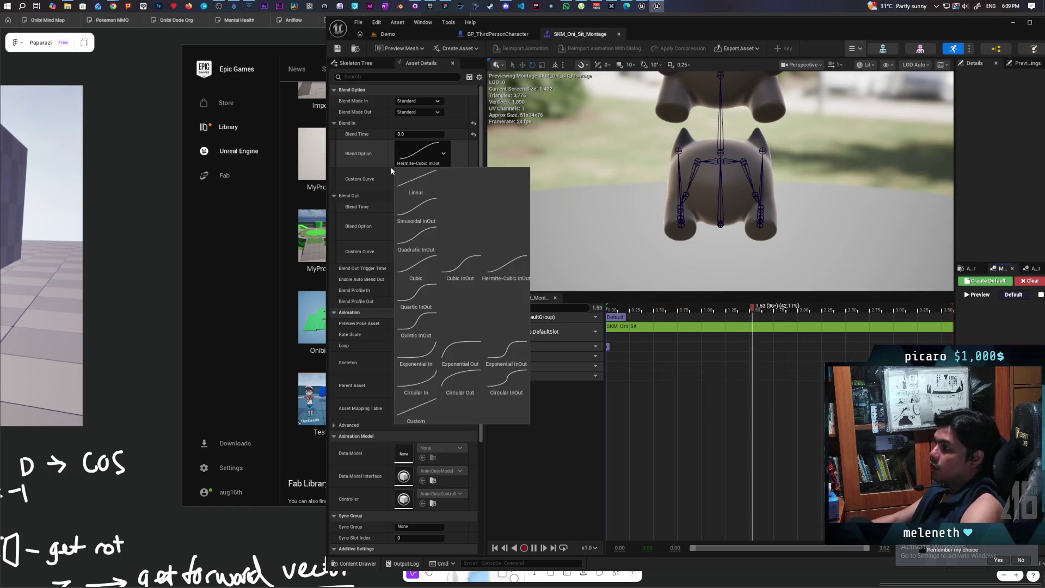
# Step: Dismiss the Blend Option curve list for SKM_Oni_Sit_Montage and return to the Demo level
pyautogui.click(660, 37)
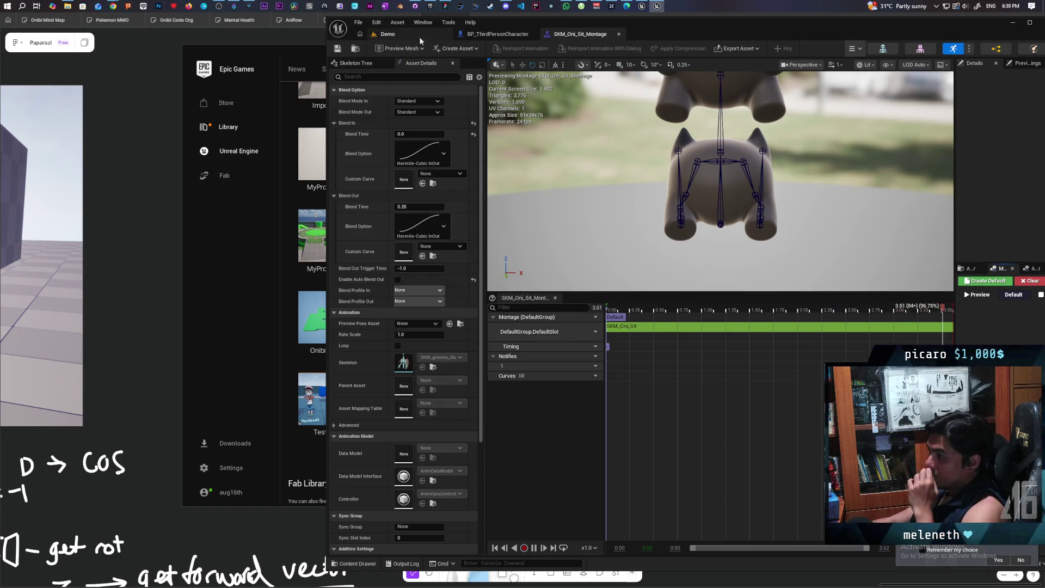
pyautogui.click(387, 33)
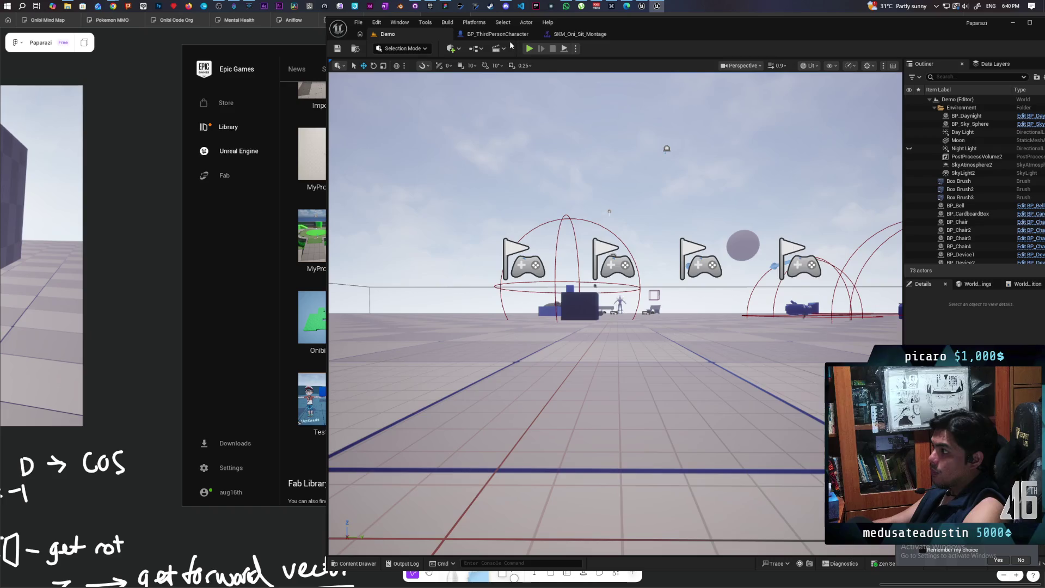
pyautogui.click(568, 38)
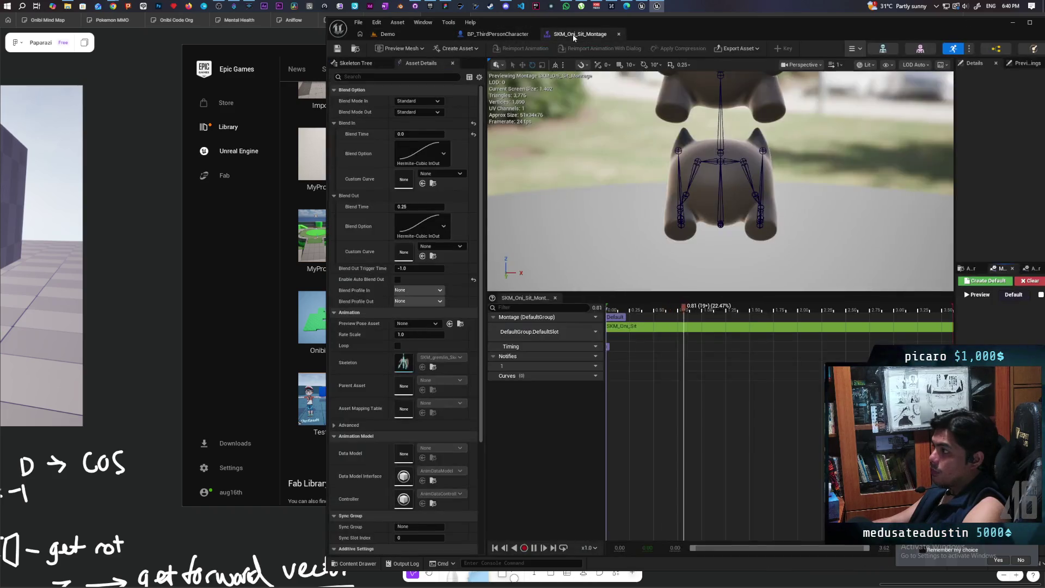
pyautogui.click(416, 36)
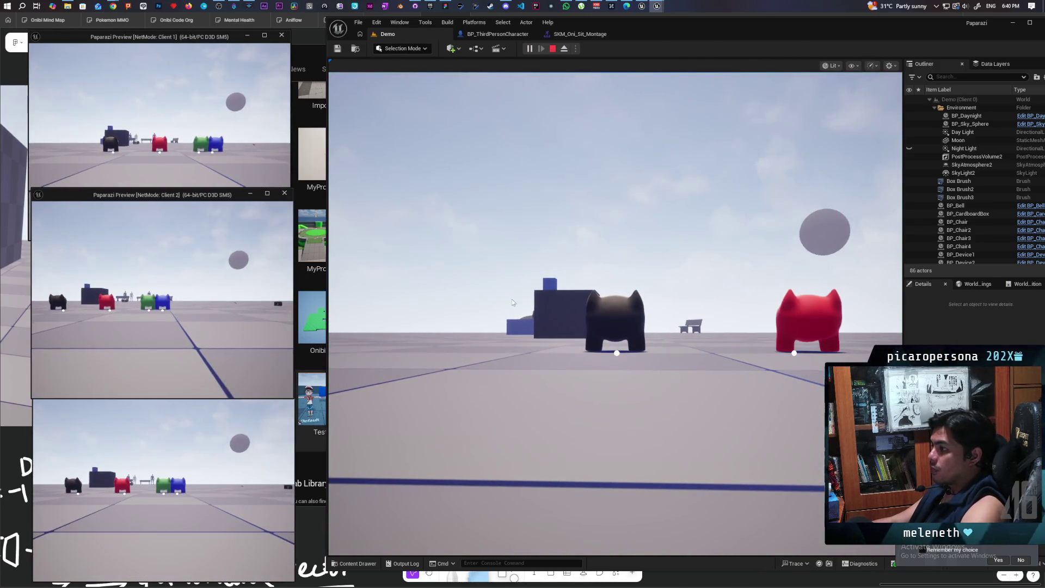
# Step: Run the dark character onto the red one, step off, and climb back on
pyautogui.click(490, 381)
pyautogui.press('w')
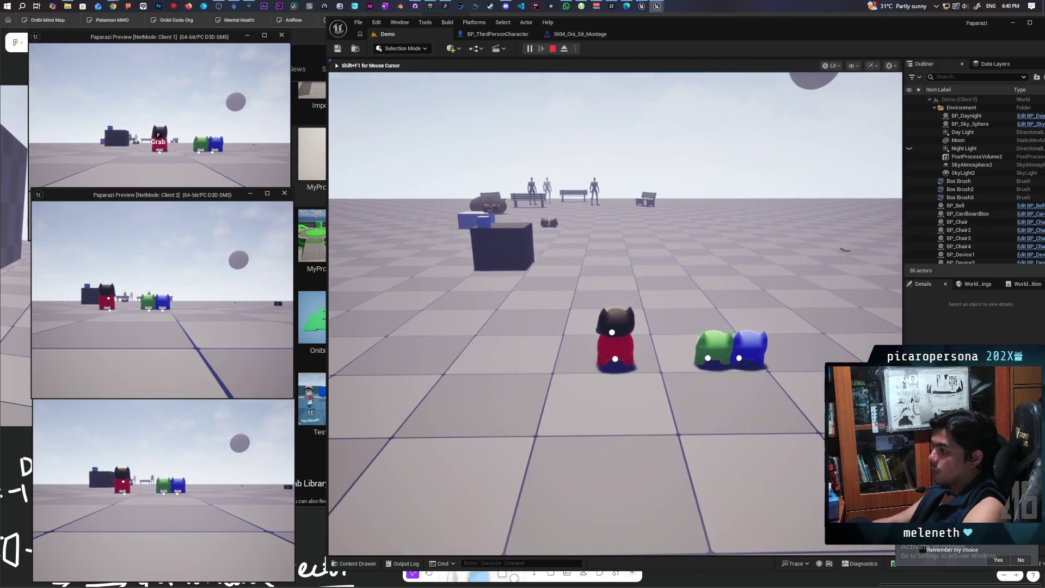
pyautogui.press('s')
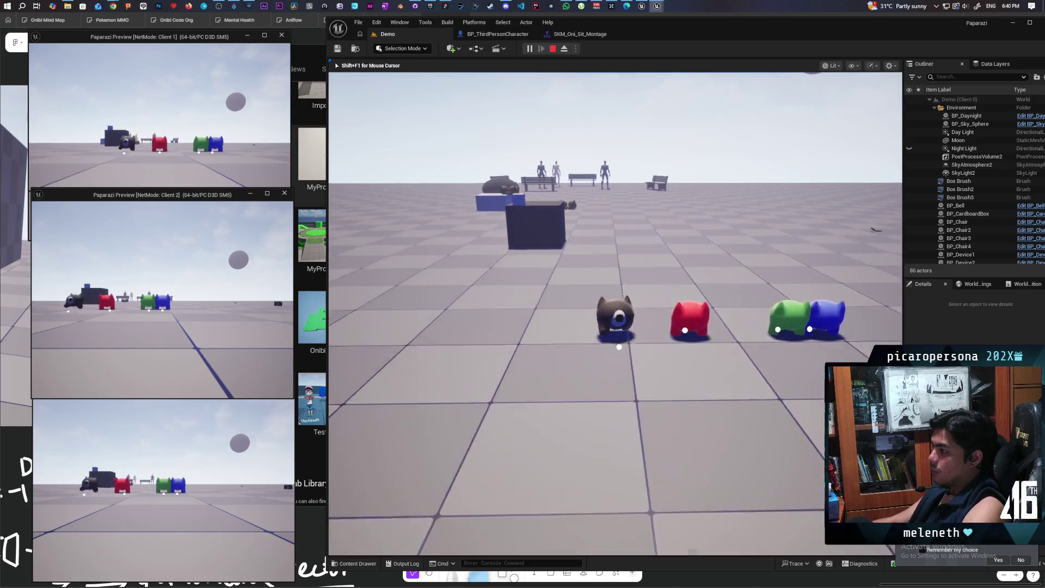
pyautogui.press('w')
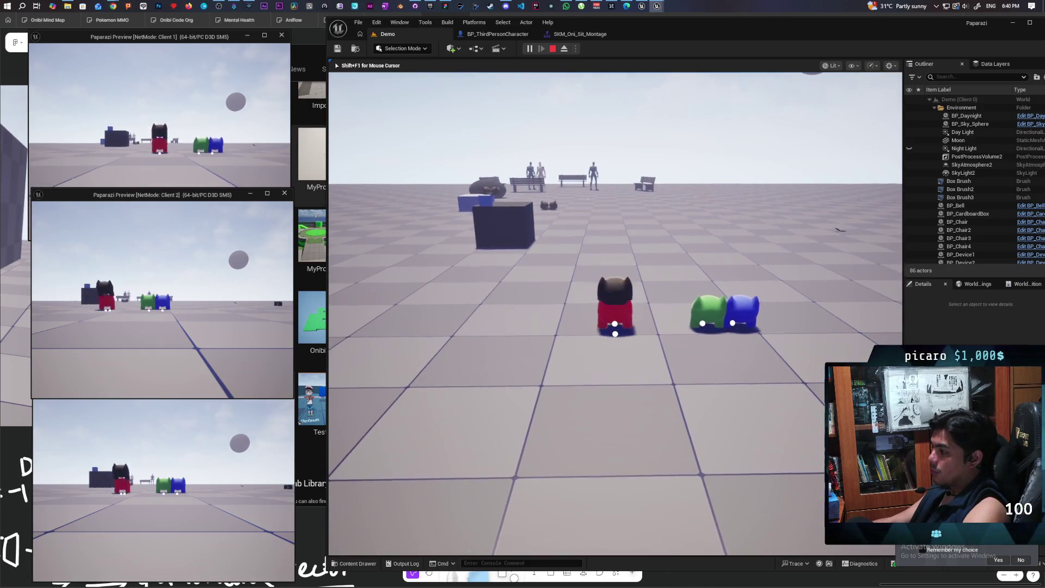
# Step: Stop the play session and bring up the BP_ThirdPersonCharacter Blueprint
pyautogui.hotkey('shift', 'F1')
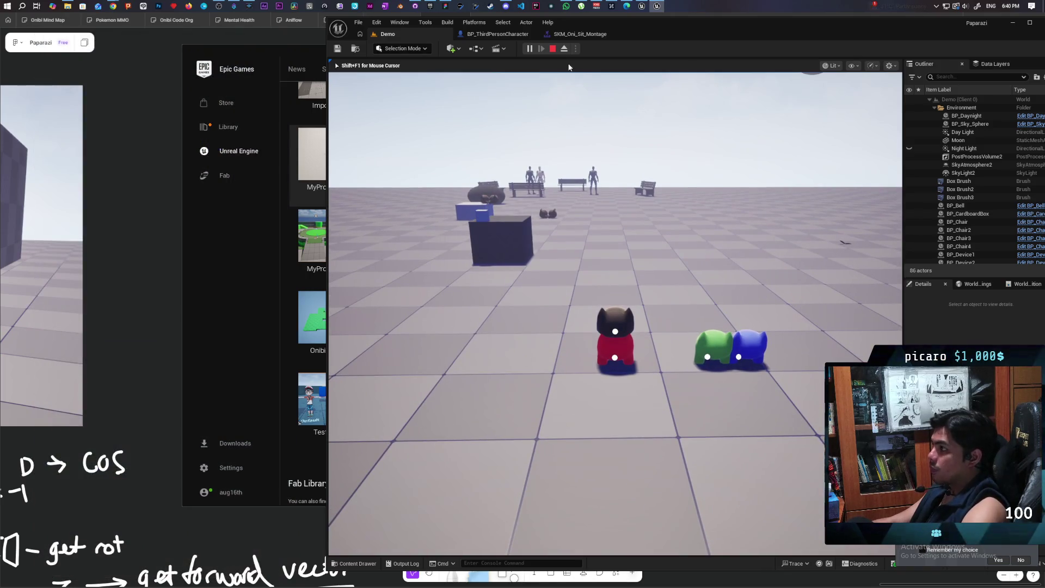
pyautogui.press('Escape')
pyautogui.click(531, 38)
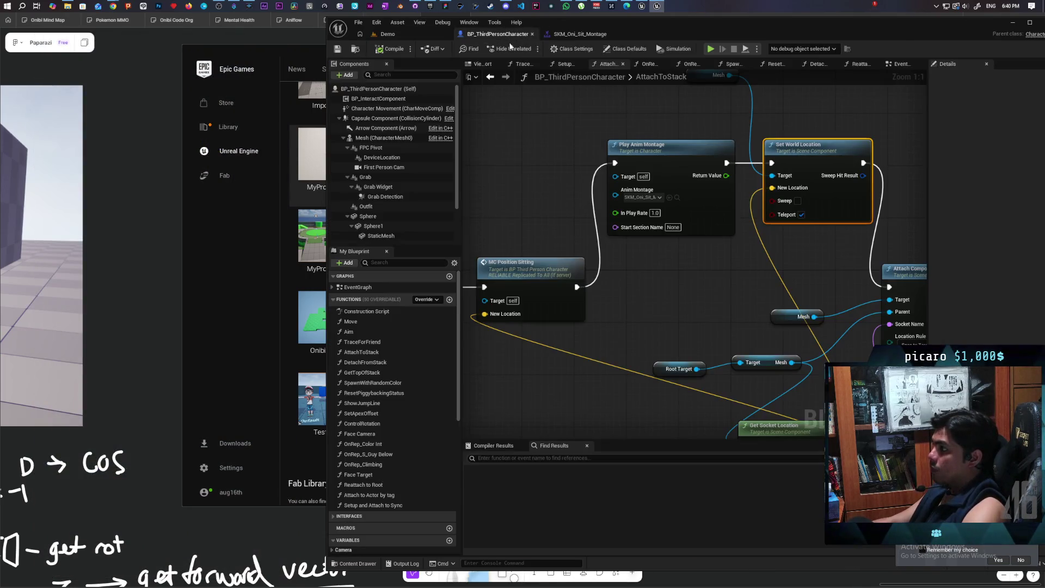
# Step: Wire the Authority output of MC Position Sitting's Switch Has Authority into Play Montage
pyautogui.scroll(-5, 600, 231)
pyautogui.scroll(4, 601, 231)
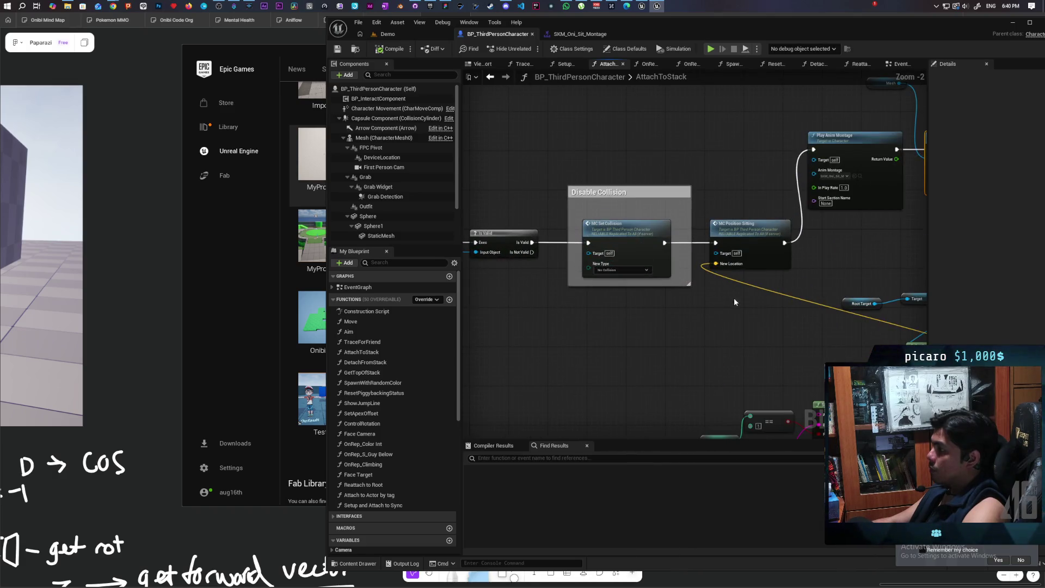
pyautogui.doubleClick(756, 233)
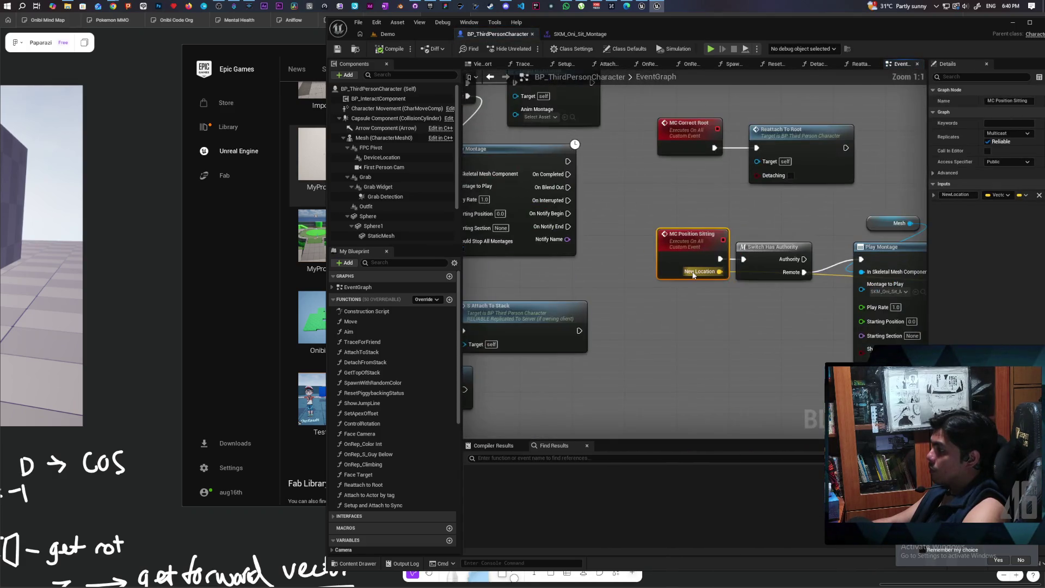
pyautogui.moveTo(689, 314)
pyautogui.mouseDown()
pyautogui.moveTo(581, 312)
pyautogui.moveTo(632, 307)
pyautogui.moveTo(579, 299)
pyautogui.moveTo(591, 296)
pyautogui.mouseUp()
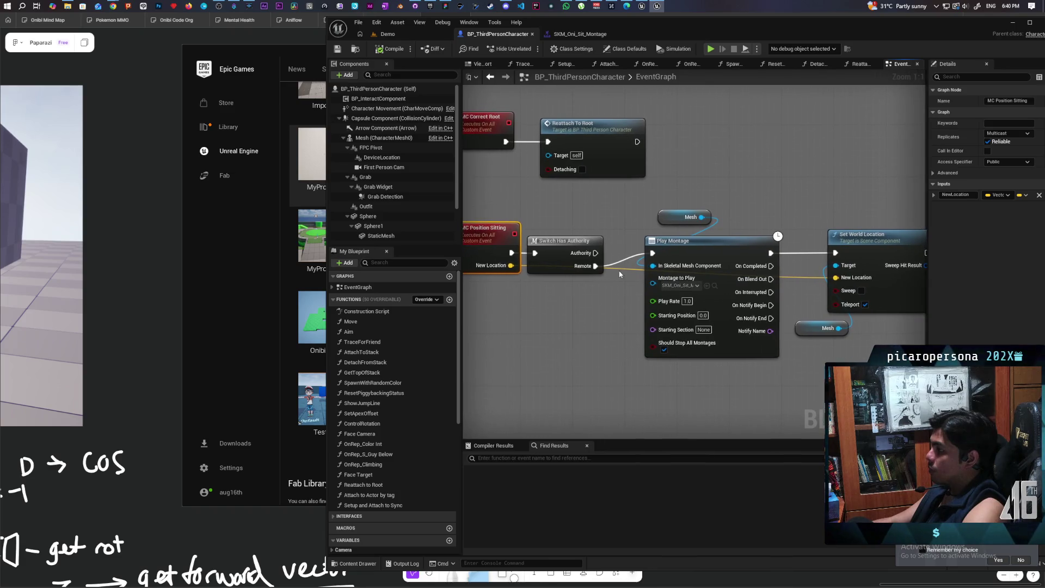
pyautogui.moveTo(594, 257); pyautogui.dragTo(652, 260)
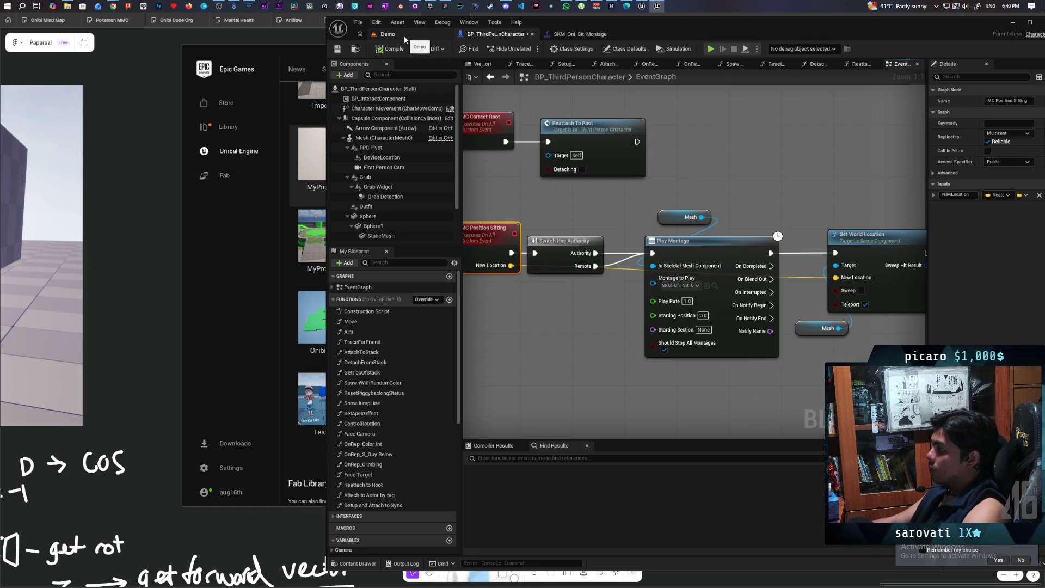
# Step: Start a multiplayer play session from the Demo level
pyautogui.click(405, 37)
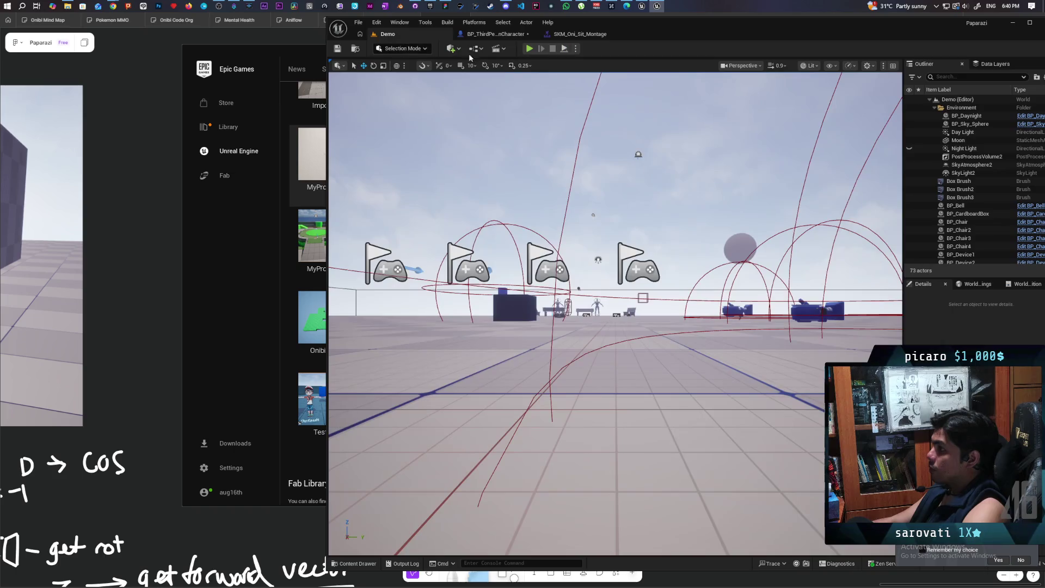
pyautogui.click(527, 48)
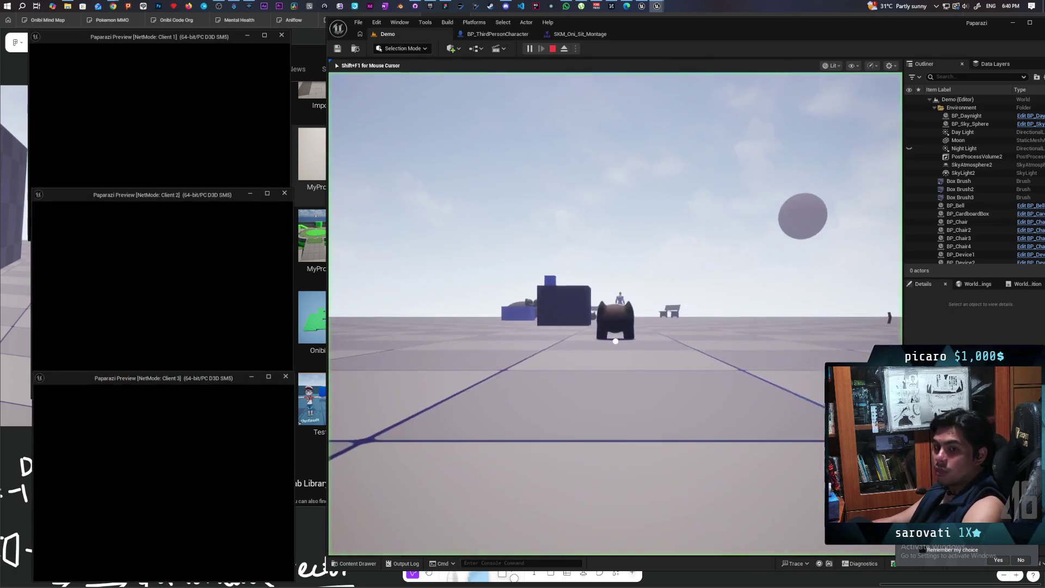
pyautogui.hotkey('alt', 'Tab')
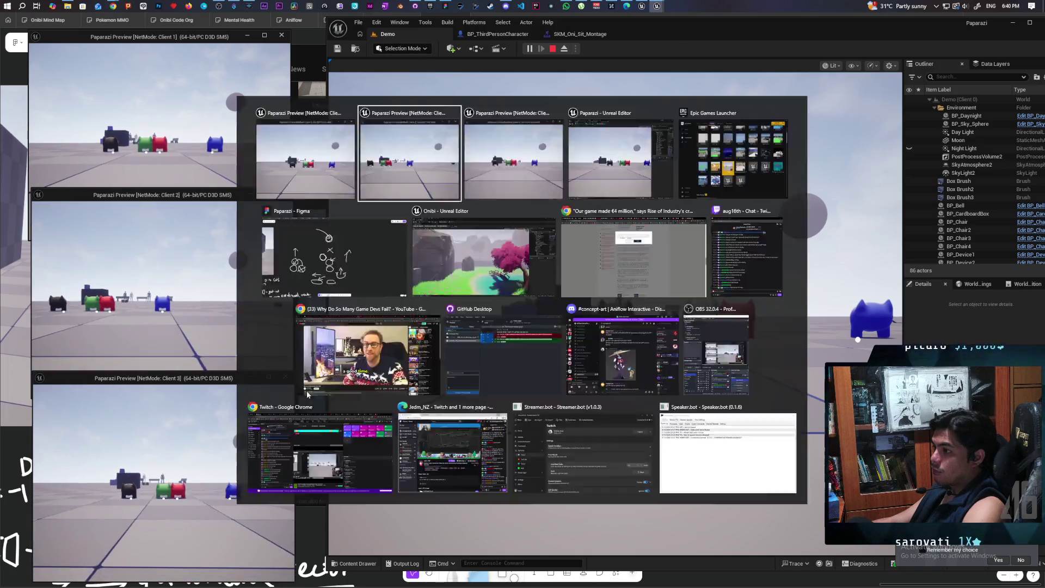
# Step: Walk the black character beside the blue one, jump, approach the green and red characters, then stop and return to the Blueprint
pyautogui.press('w')
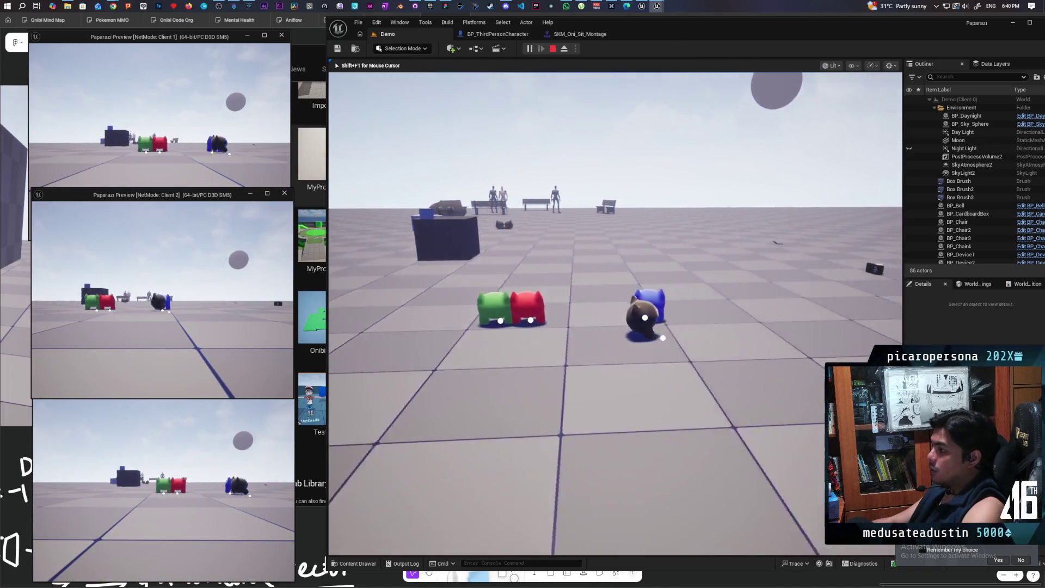
pyautogui.press('w')
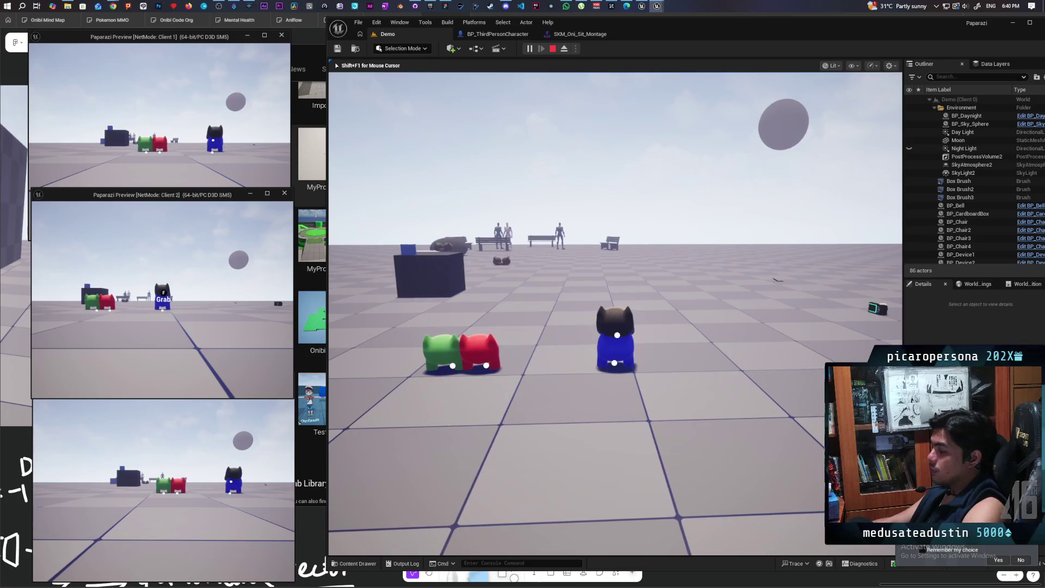
pyautogui.press('s')
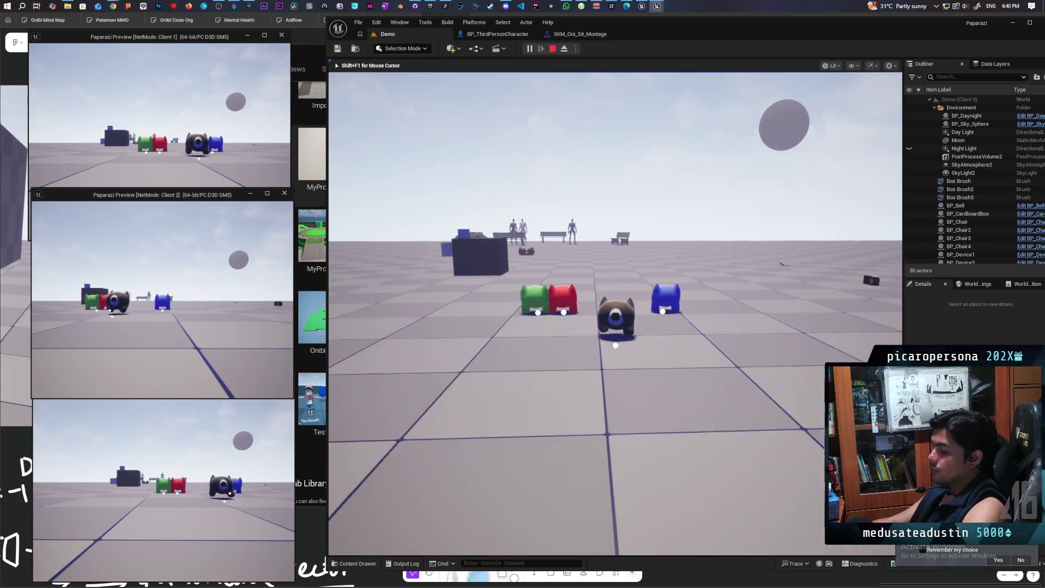
pyautogui.press('w')
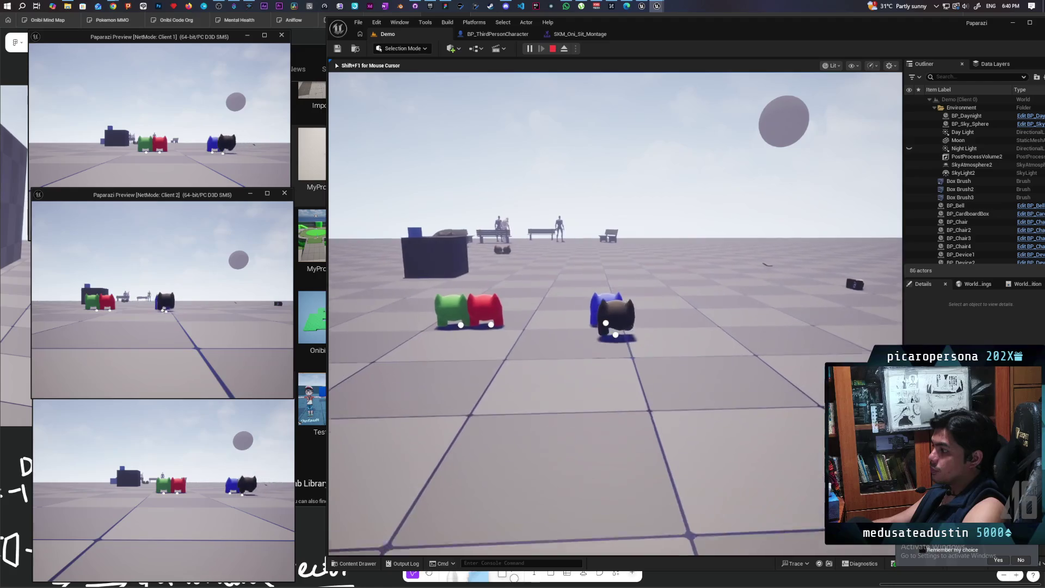
pyautogui.press('space')
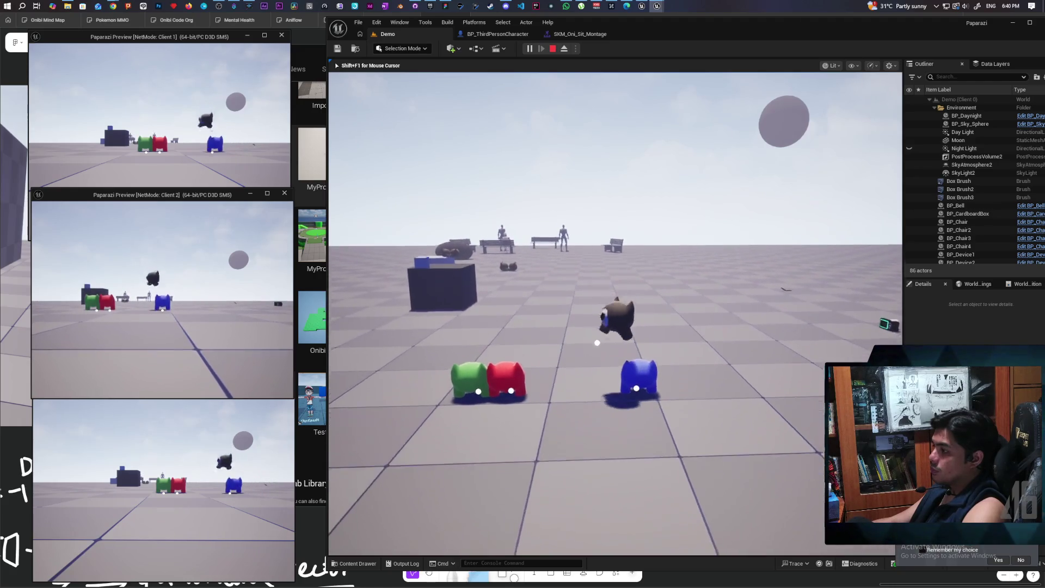
pyautogui.press('w')
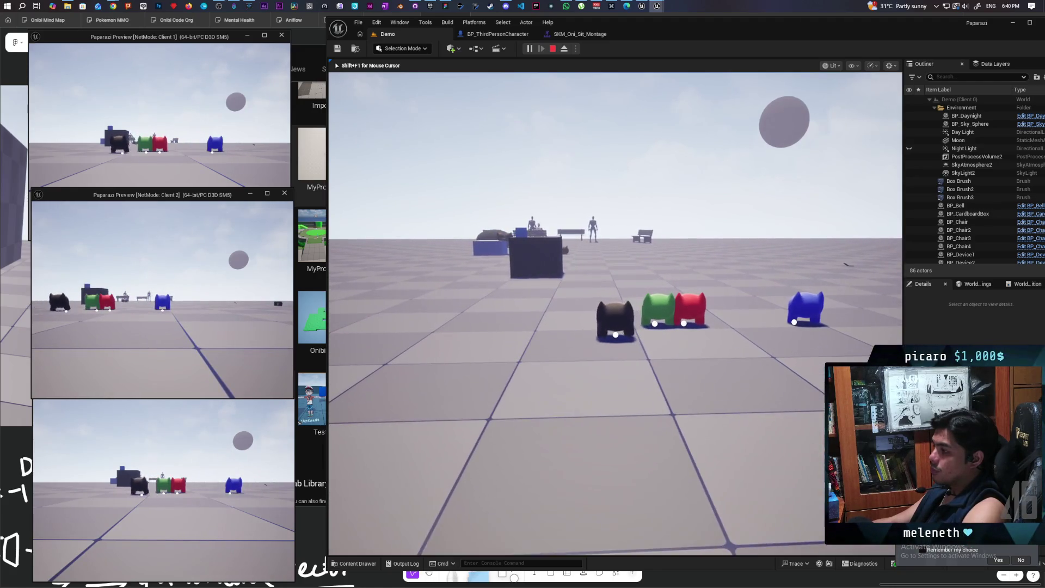
pyautogui.press('Escape')
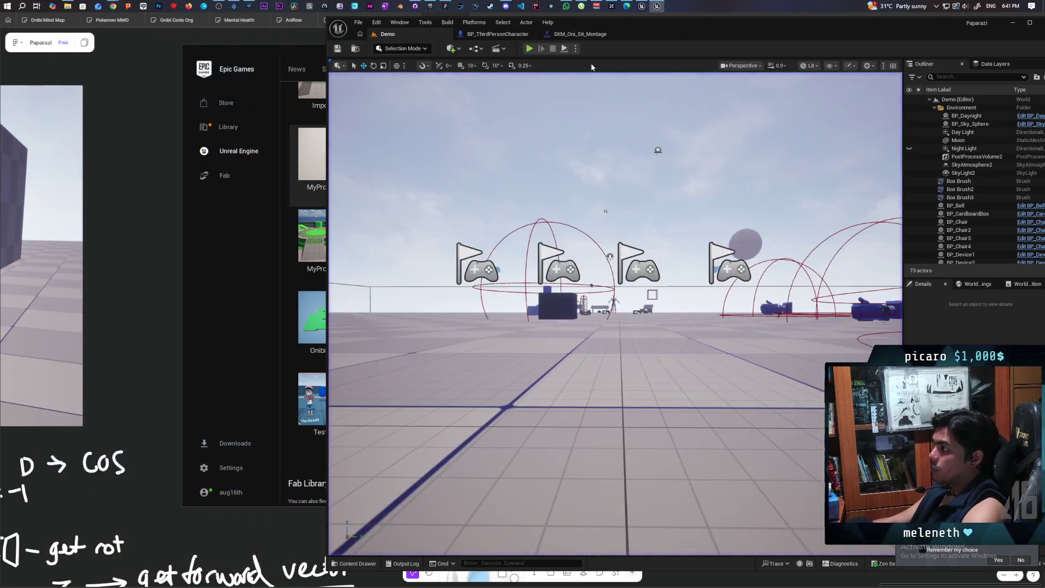
pyautogui.click(497, 33)
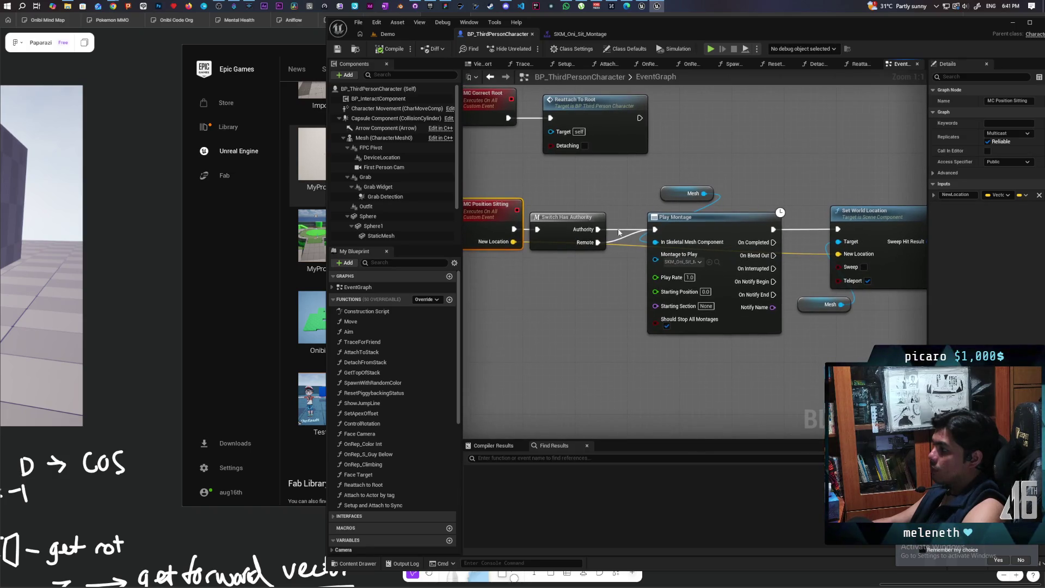
# Step: Wire MC Position Sitting directly into Play Montage and rearrange the Mesh getter and Set World Location
pyautogui.moveTo(550, 217); pyautogui.dragTo(555, 282)
pyautogui.moveTo(513, 228); pyautogui.dragTo(656, 230)
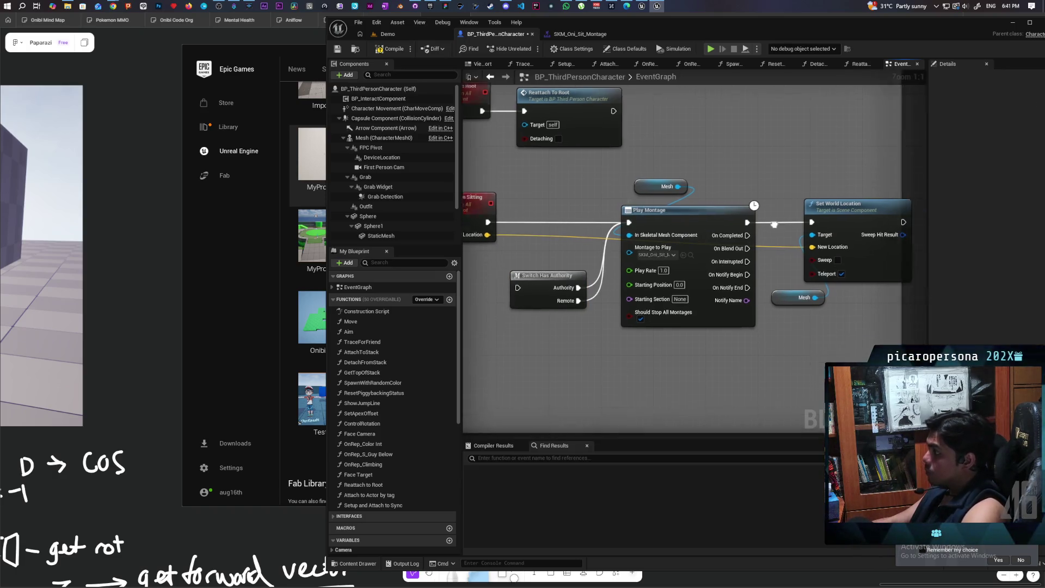
pyautogui.moveTo(626, 190)
pyautogui.mouseDown()
pyautogui.moveTo(670, 299)
pyautogui.moveTo(562, 165)
pyautogui.mouseUp()
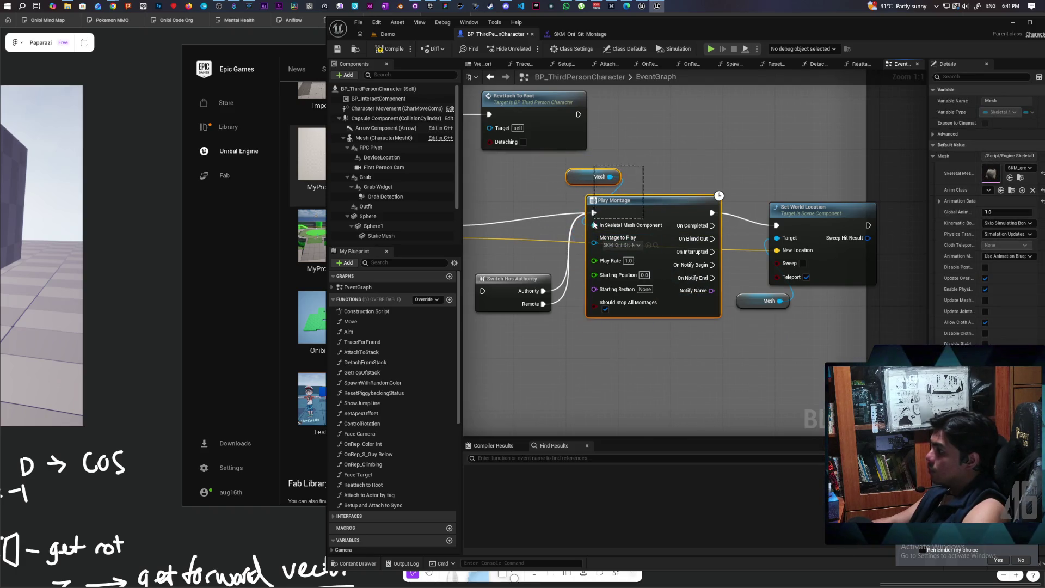
pyautogui.moveTo(594, 218); pyautogui.dragTo(594, 217)
pyautogui.moveTo(650, 211); pyautogui.dragTo(682, 212)
pyautogui.click(771, 295)
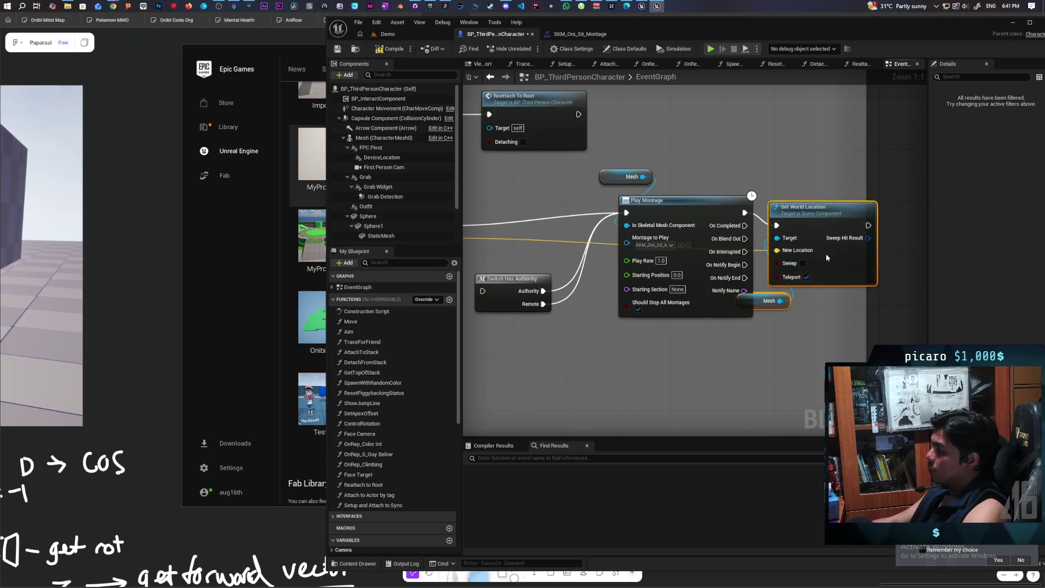
pyautogui.moveTo(826, 254)
pyautogui.mouseDown()
pyautogui.moveTo(656, 366)
pyautogui.moveTo(655, 391)
pyautogui.mouseUp()
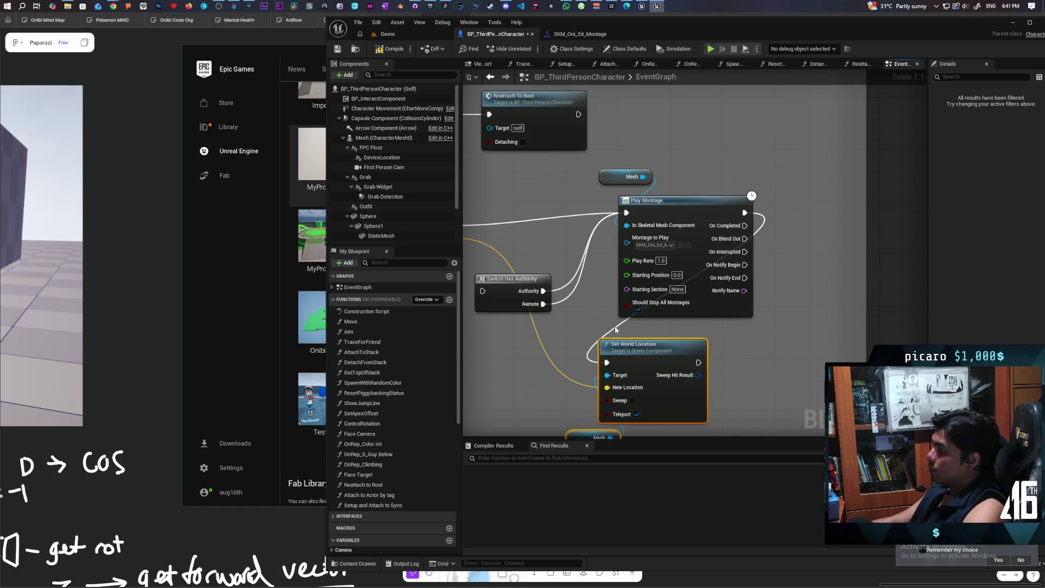
pyautogui.scroll(-1, 575, 377)
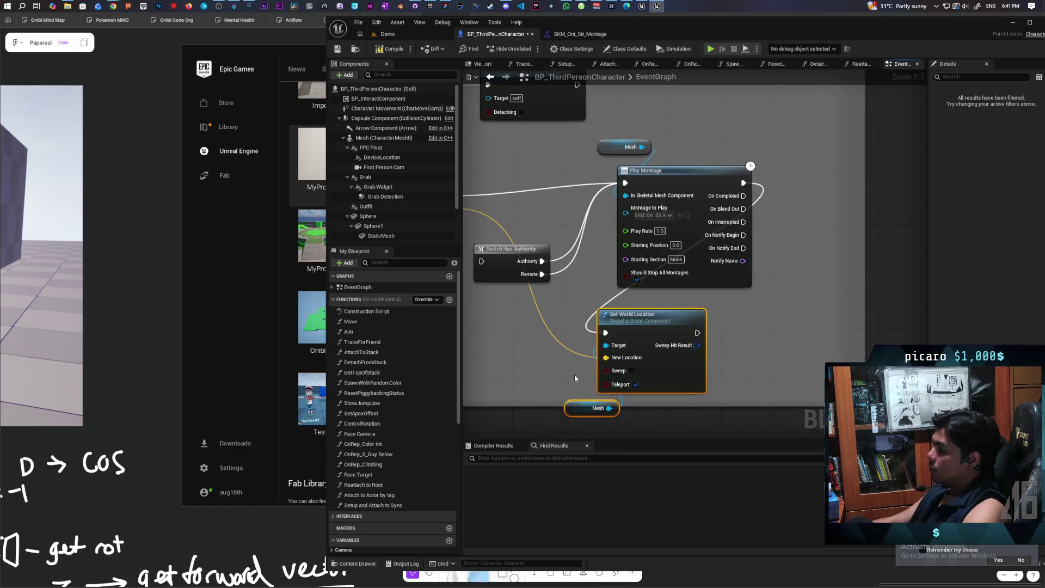
pyautogui.moveTo(637, 333); pyautogui.dragTo(787, 252)
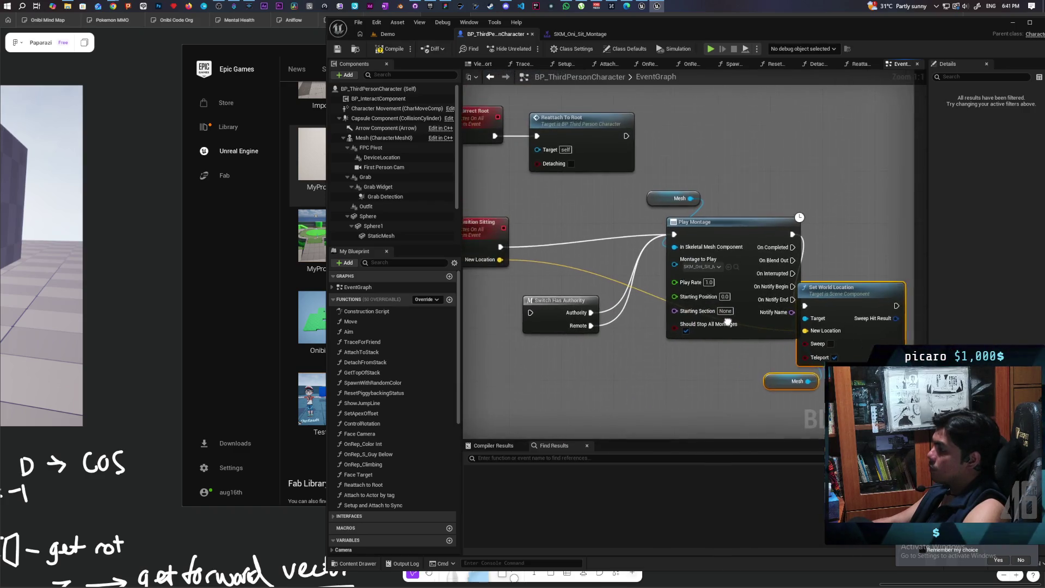
# Step: Place Switch Has Authority after Play Montage, wire its Remote output to Set World Location, and tidy the chain
pyautogui.moveTo(658, 196)
pyautogui.mouseDown()
pyautogui.moveTo(722, 254)
pyautogui.moveTo(635, 267)
pyautogui.mouseUp()
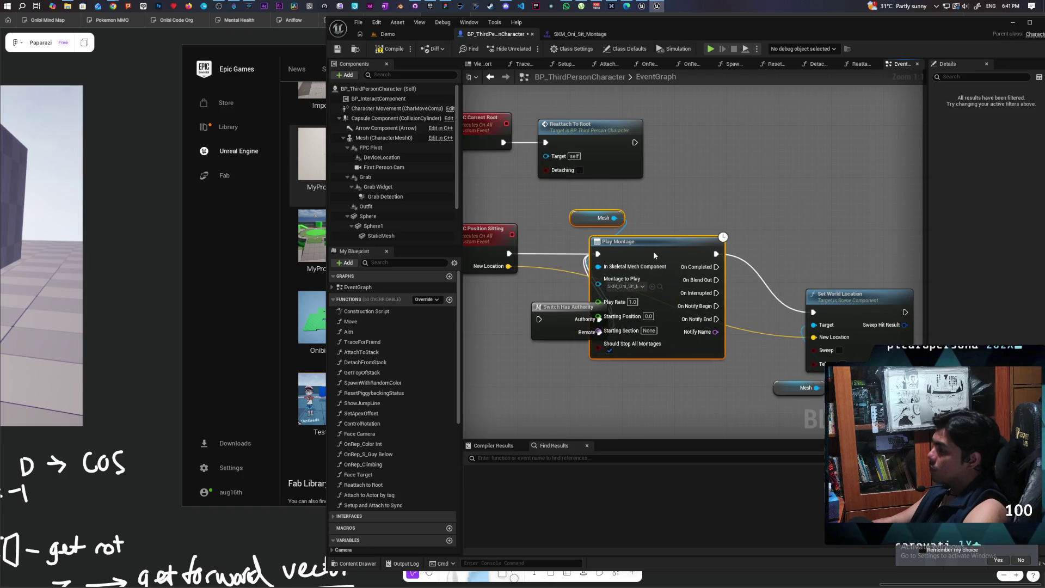
pyautogui.moveTo(544, 330)
pyautogui.mouseDown()
pyautogui.moveTo(694, 402)
pyautogui.moveTo(688, 414)
pyautogui.mouseUp()
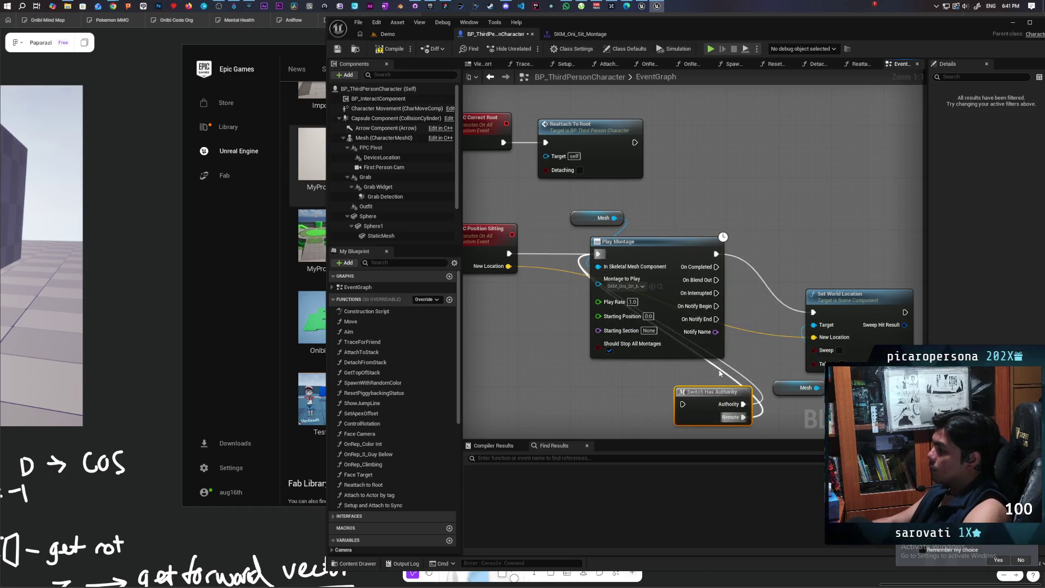
pyautogui.click(730, 371)
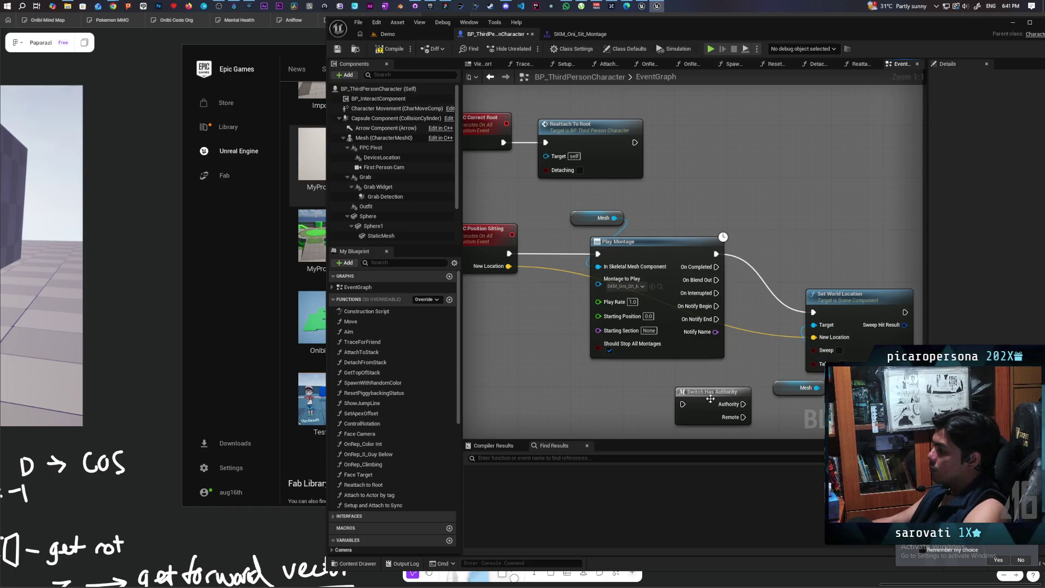
pyautogui.moveTo(710, 399)
pyautogui.mouseDown()
pyautogui.moveTo(762, 266)
pyautogui.moveTo(741, 260)
pyautogui.moveTo(815, 313)
pyautogui.mouseUp()
pyautogui.moveTo(838, 295); pyautogui.dragTo(853, 262)
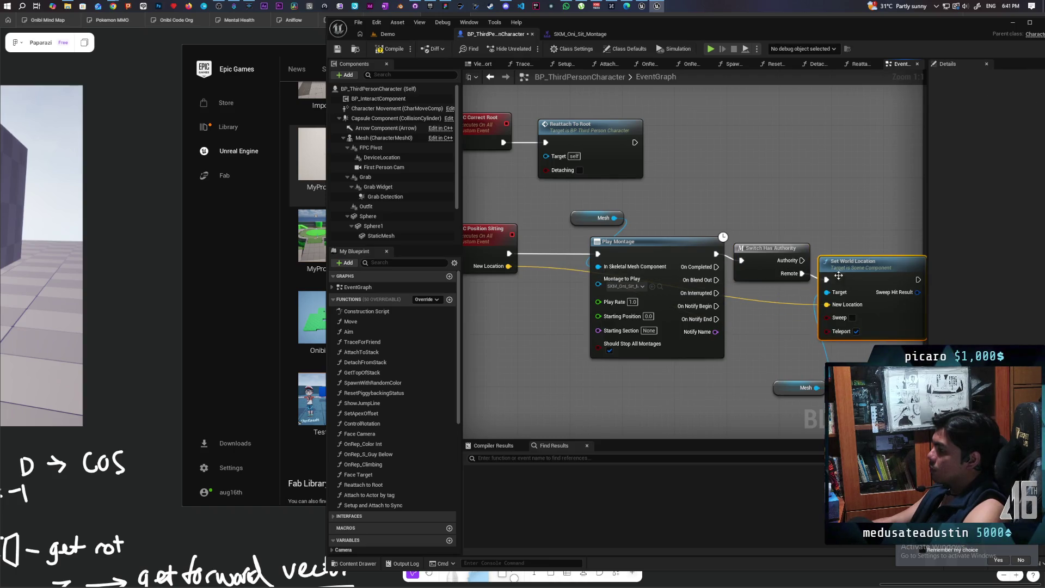
pyautogui.moveTo(767, 260); pyautogui.dragTo(763, 253)
pyautogui.moveTo(652, 244)
pyautogui.mouseDown()
pyautogui.moveTo(602, 247)
pyautogui.moveTo(570, 224)
pyautogui.mouseUp()
pyautogui.moveTo(765, 254); pyautogui.dragTo(726, 254)
pyautogui.moveTo(863, 283); pyautogui.dragTo(829, 270)
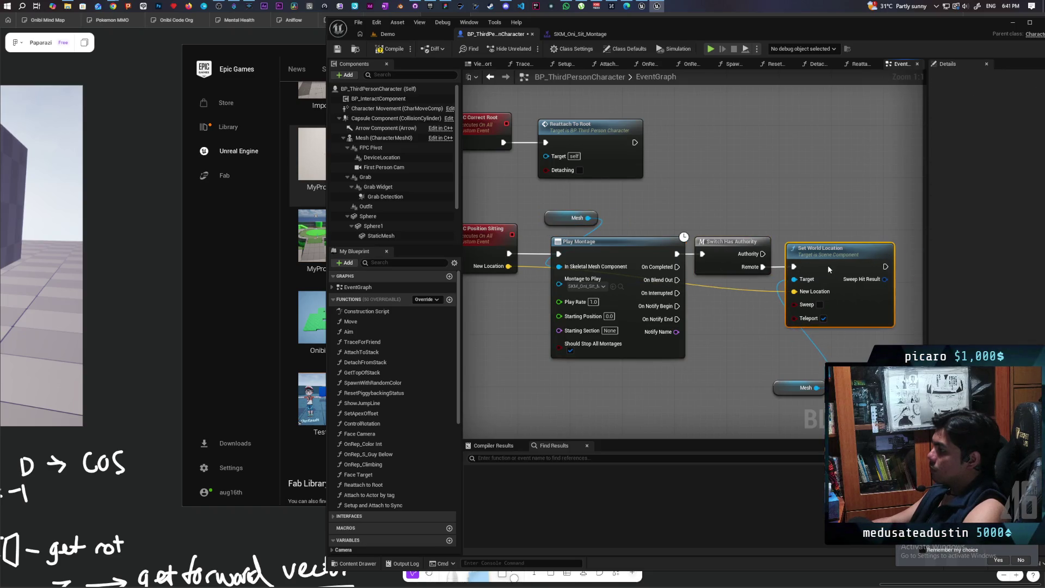
pyautogui.moveTo(777, 383); pyautogui.dragTo(711, 325)
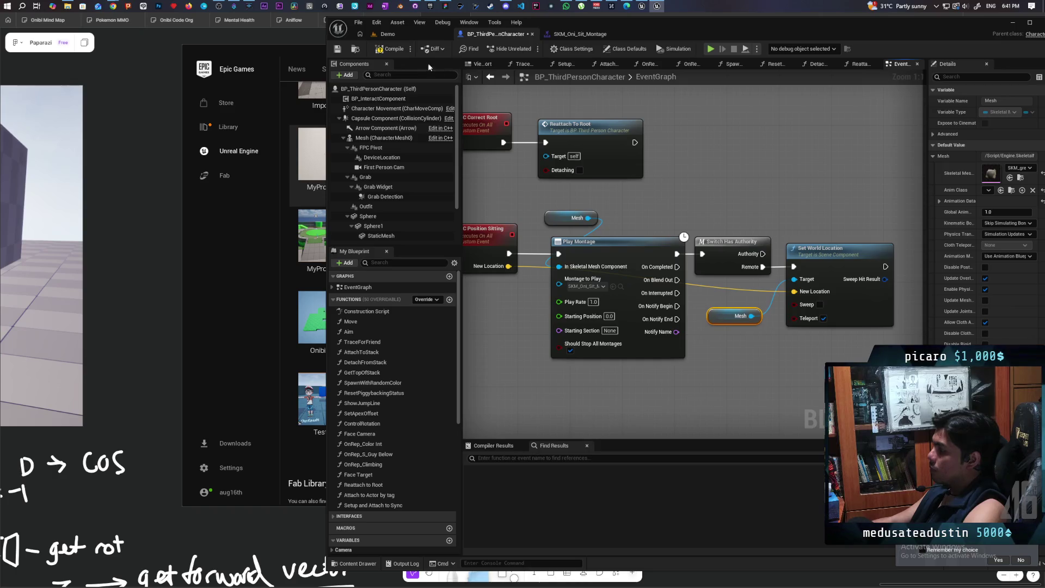
# Step: Pan the graph over to the Server Detatch and mesh reset sections
pyautogui.scroll(-5, 603, 202)
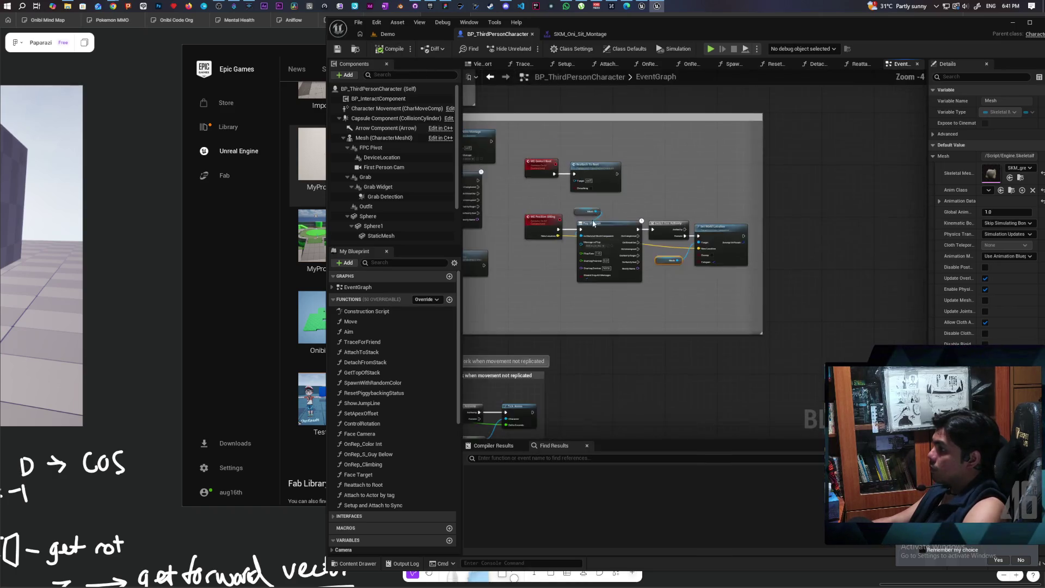
pyautogui.moveTo(789, 195); pyautogui.dragTo(669, 288)
pyautogui.scroll(5, 673, 268)
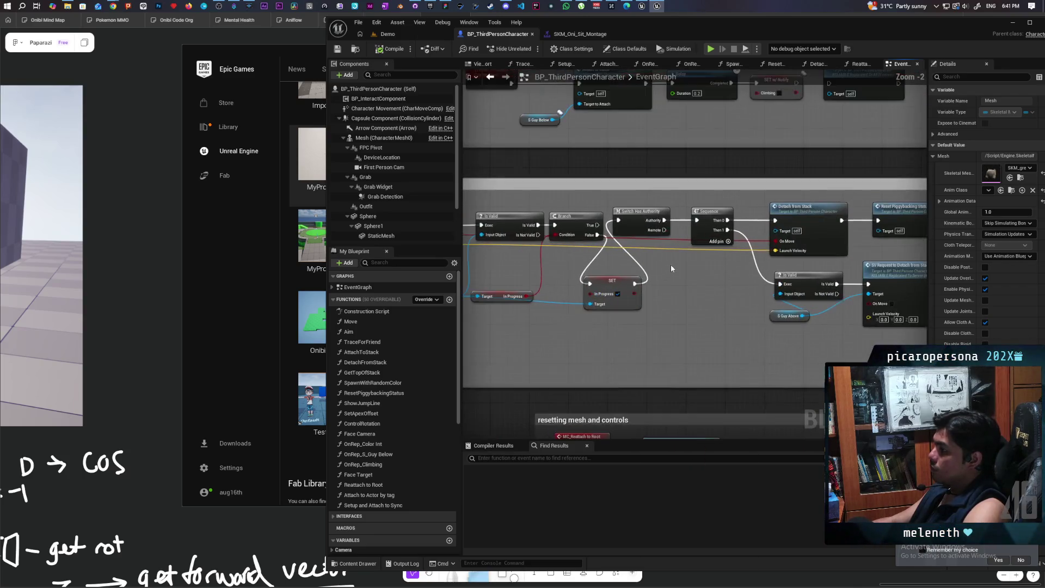
pyautogui.scroll(-2, 713, 256)
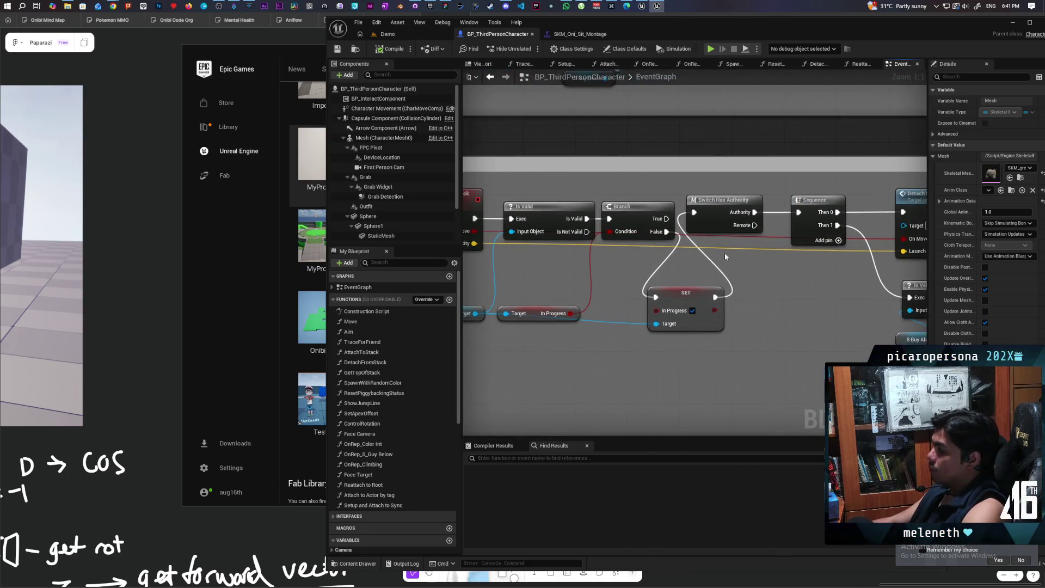
pyautogui.moveTo(702, 294)
pyautogui.mouseDown()
pyautogui.moveTo(707, 219)
pyautogui.moveTo(751, 290)
pyautogui.mouseUp()
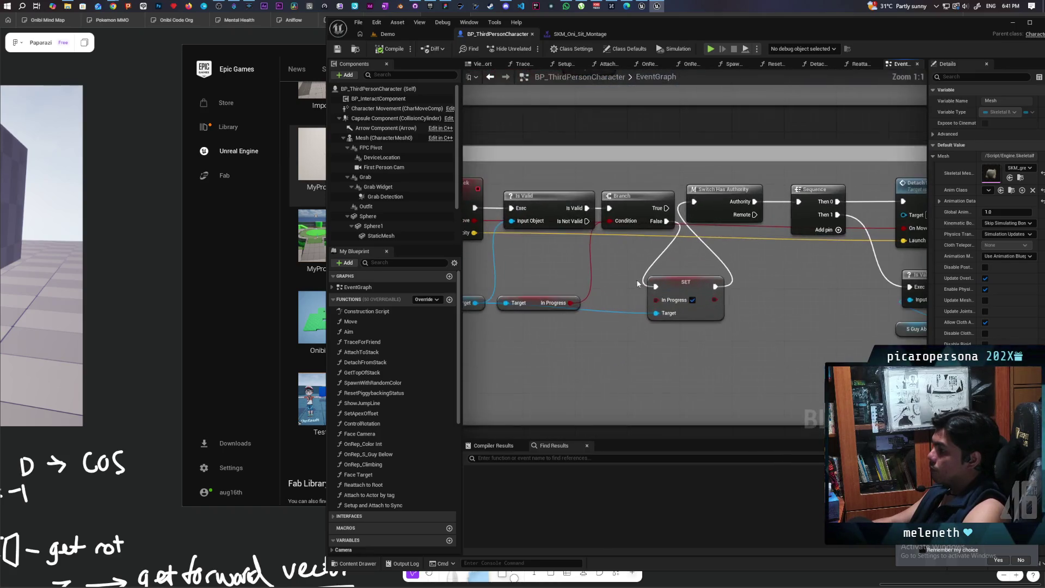
pyautogui.scroll(-2, 645, 302)
pyautogui.scroll(4, 664, 294)
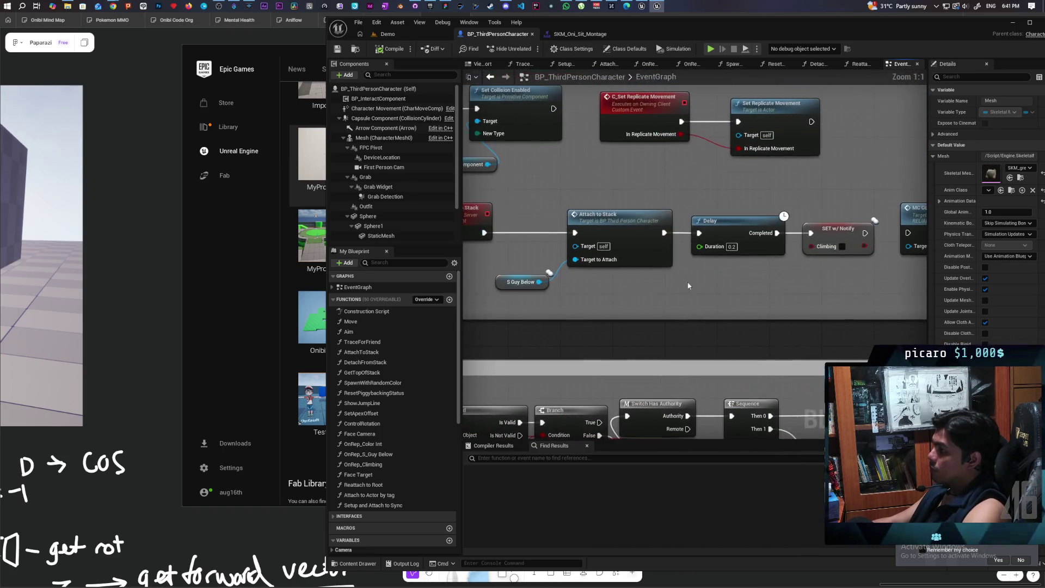
# Step: In AttachToStack, wire the sitting node directly to Attach Component To Component
pyautogui.doubleClick(643, 222)
pyautogui.moveTo(631, 320)
pyautogui.mouseDown()
pyautogui.moveTo(764, 311)
pyautogui.moveTo(607, 285)
pyautogui.mouseUp()
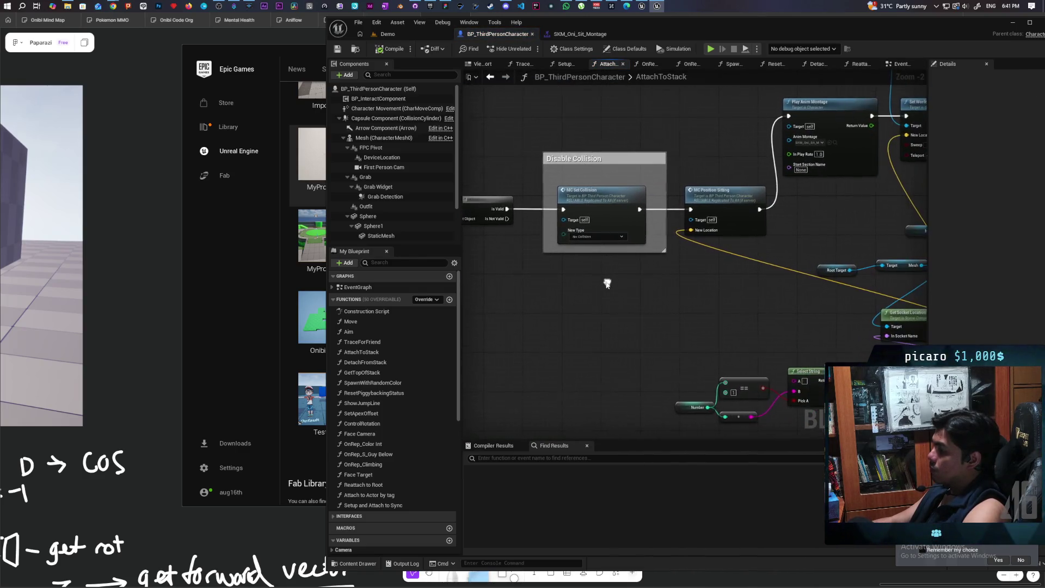
pyautogui.scroll(-4, 626, 277)
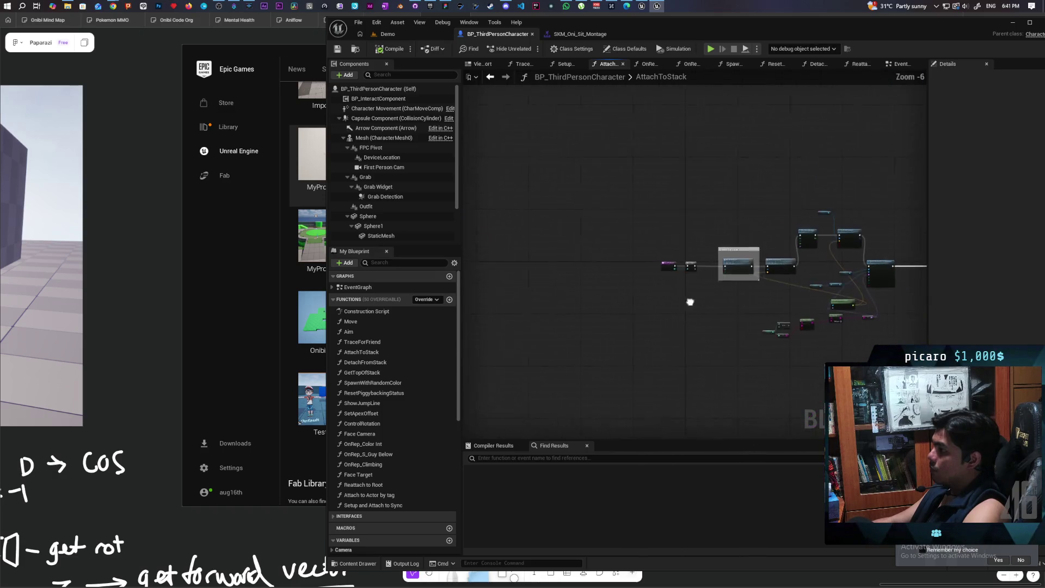
pyautogui.scroll(5, 685, 285)
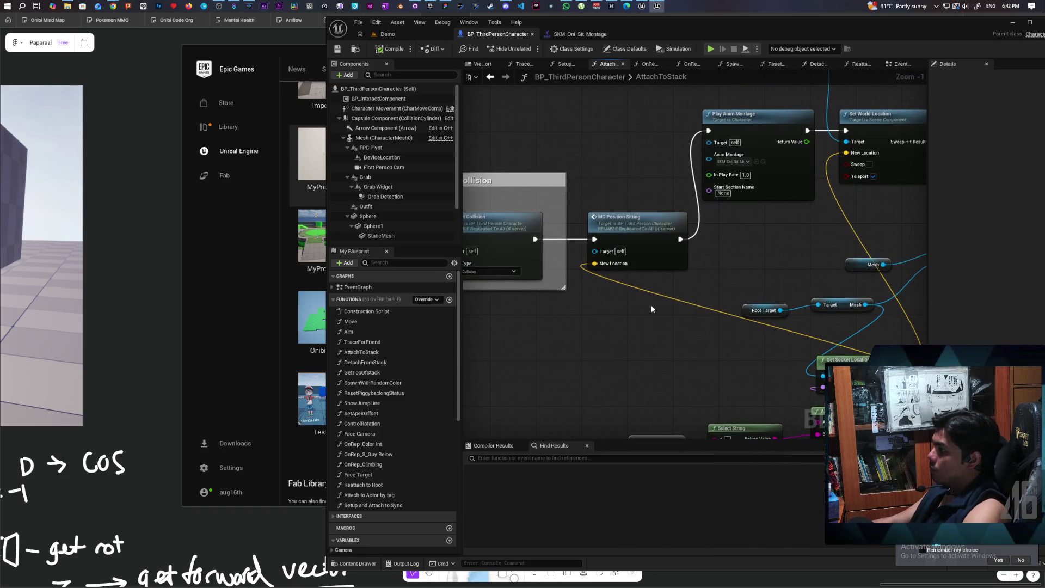
pyautogui.moveTo(726, 254)
pyautogui.mouseDown()
pyautogui.moveTo(664, 311)
pyautogui.moveTo(591, 299)
pyautogui.moveTo(698, 193)
pyautogui.mouseUp()
pyautogui.click(610, 229)
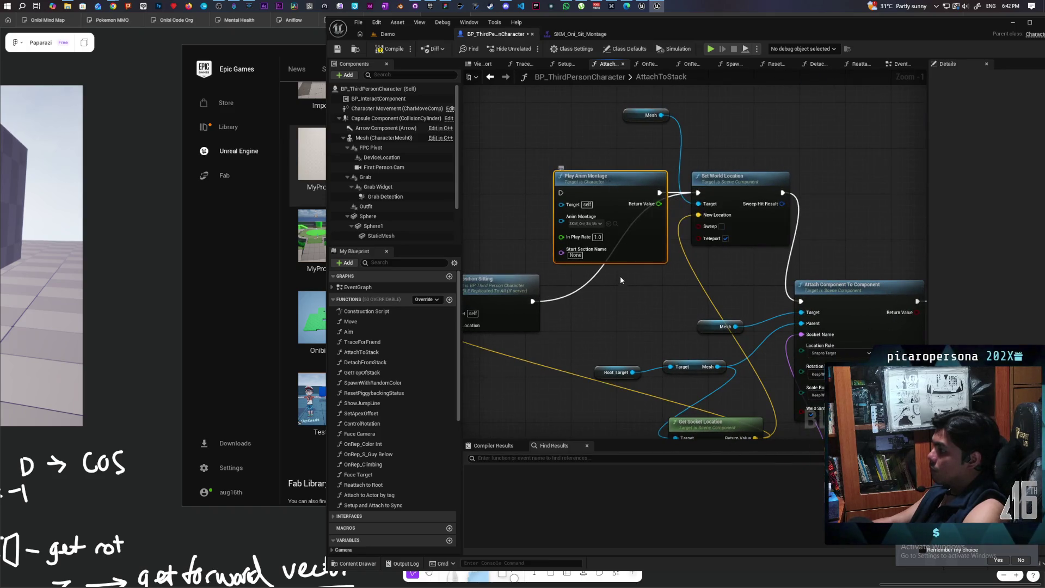
pyautogui.moveTo(535, 305); pyautogui.dragTo(801, 301)
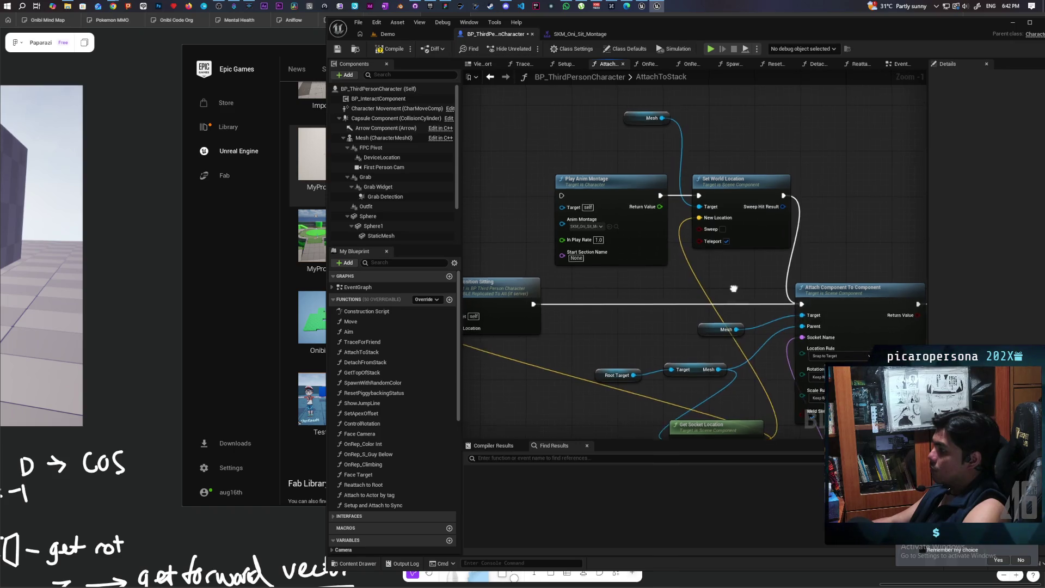
# Step: Delete the bypassed Mesh, Play Anim Montage and Set World Location nodes, then launch a multiplayer test from Demo
pyautogui.moveTo(541, 82)
pyautogui.mouseDown()
pyautogui.moveTo(538, 106)
pyautogui.moveTo(741, 250)
pyautogui.moveTo(697, 237)
pyautogui.mouseUp()
pyautogui.press('Delete')
pyautogui.scroll(-4, 693, 264)
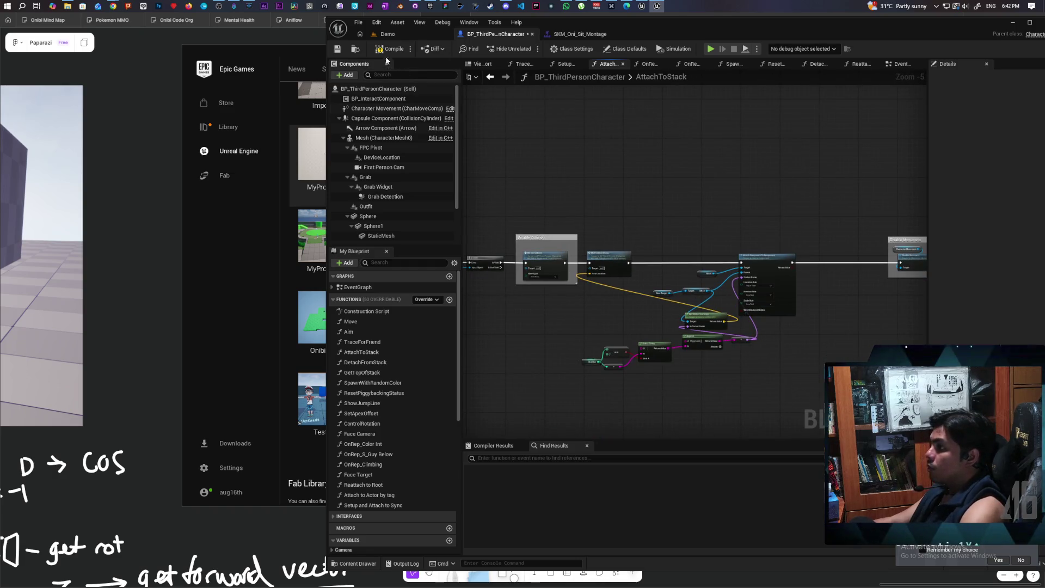
pyautogui.scroll(2, 754, 241)
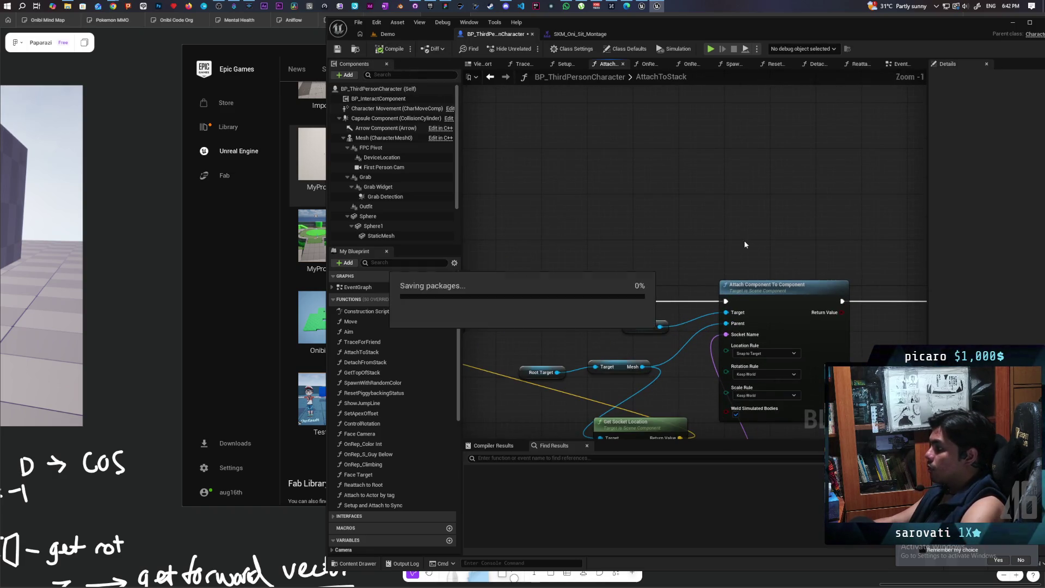
pyautogui.scroll(-2, 639, 235)
pyautogui.moveTo(638, 235); pyautogui.dragTo(720, 227)
pyautogui.scroll(1, 720, 227)
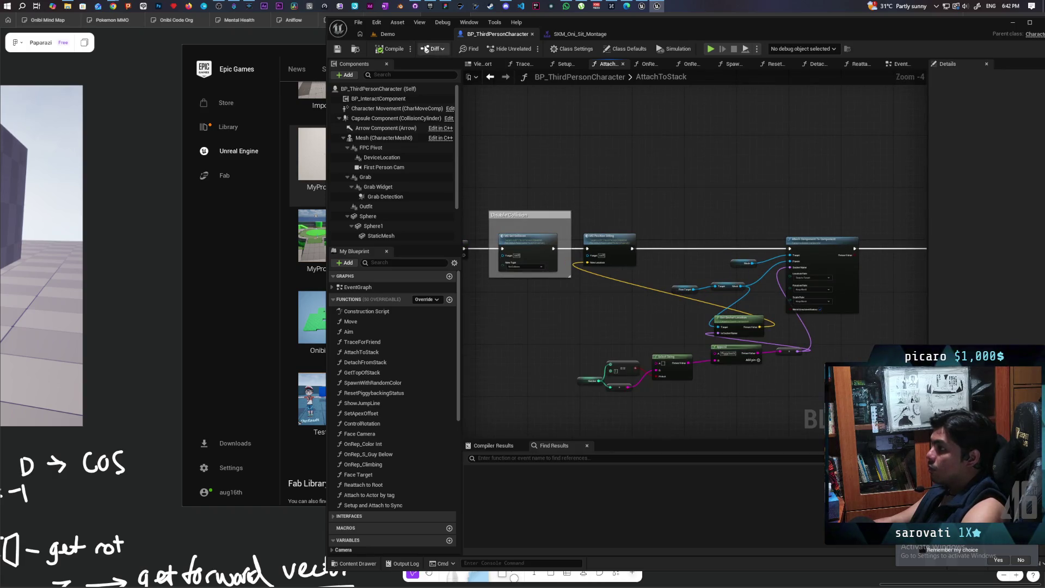
pyautogui.click(406, 35)
pyautogui.hotkey('alt', 'p')
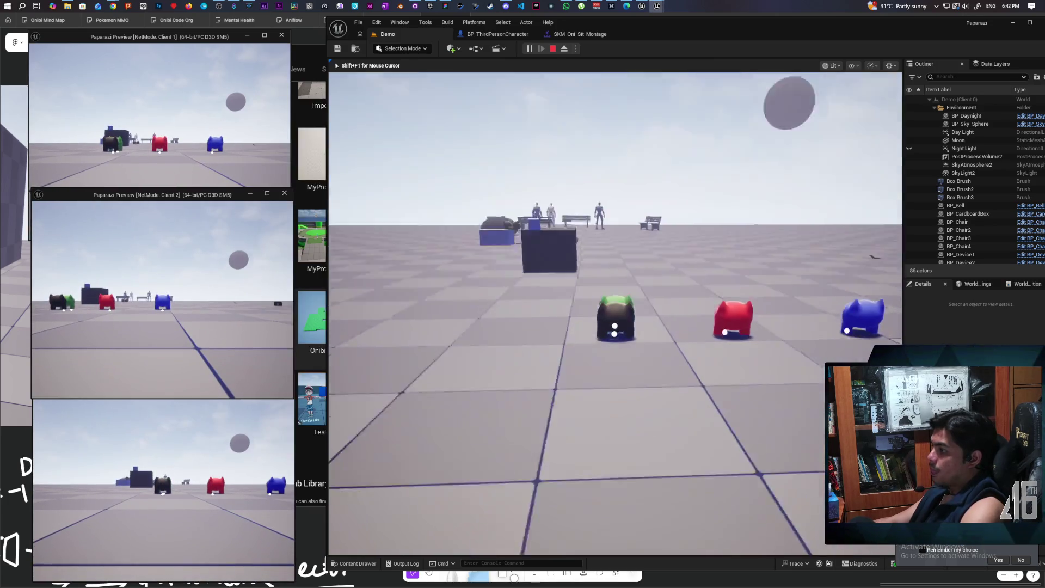
# Step: Jump beside the green character, stack onto it with F, launch off with Space, then stop playing
pyautogui.click(615, 313)
pyautogui.press('w')
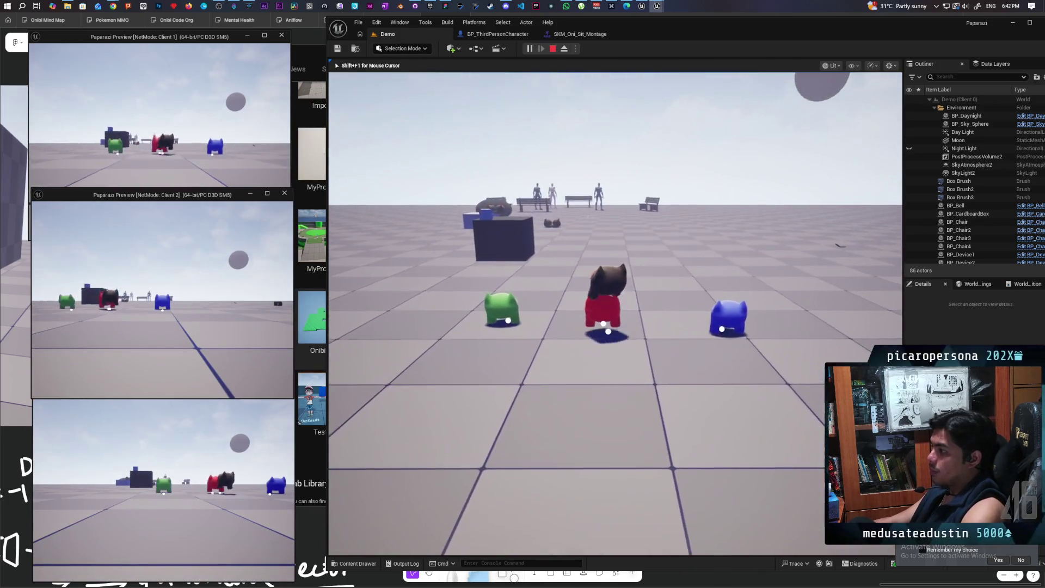
pyautogui.press('space')
pyautogui.press('a')
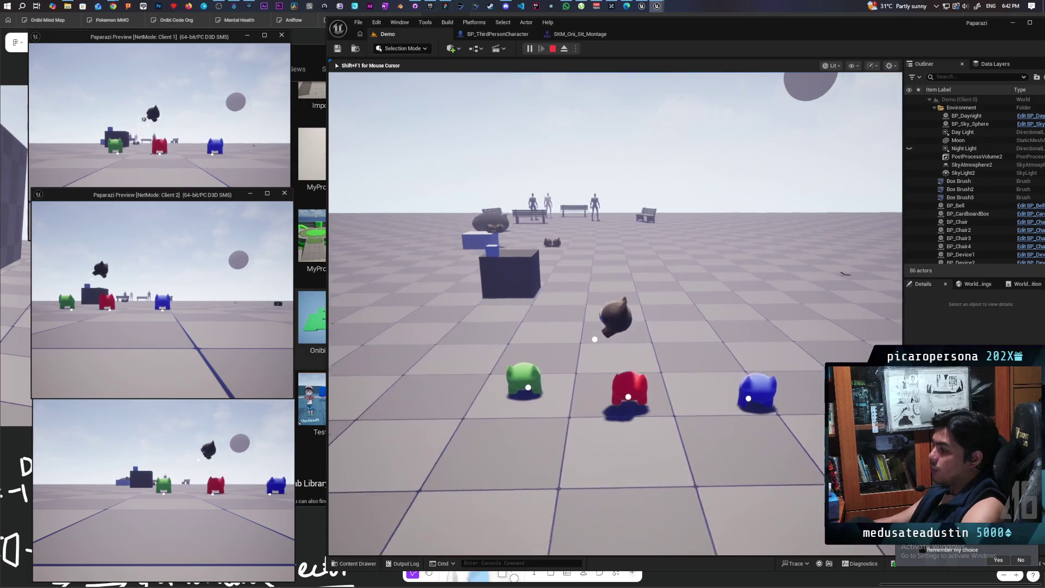
pyautogui.press('f')
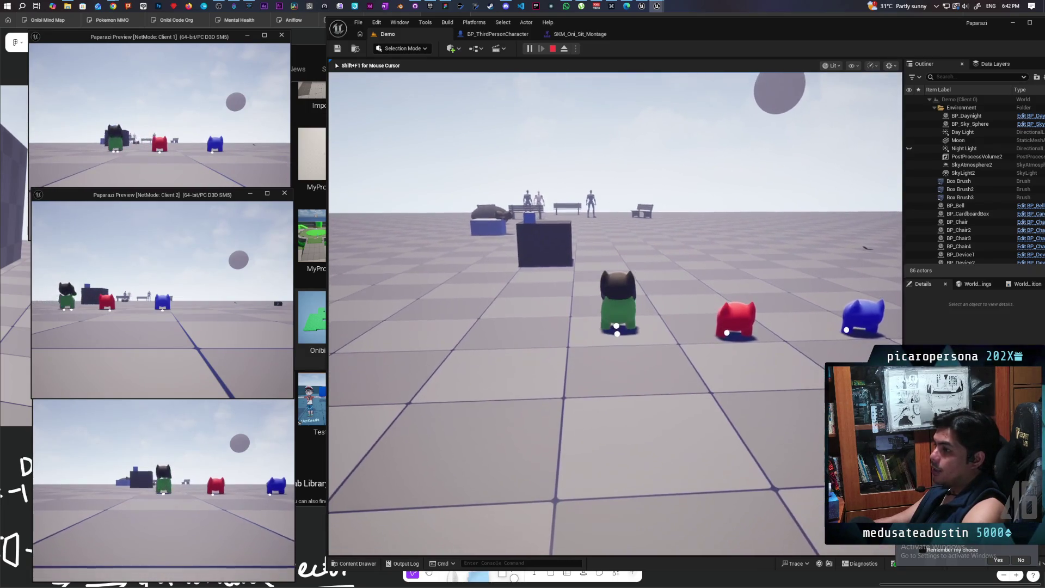
pyautogui.press('space')
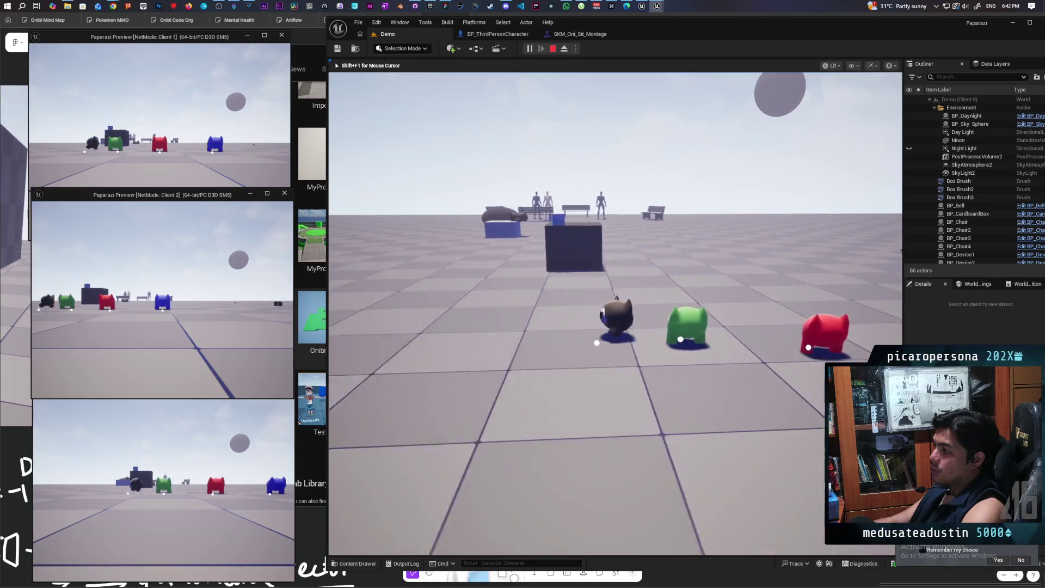
pyautogui.press('Escape')
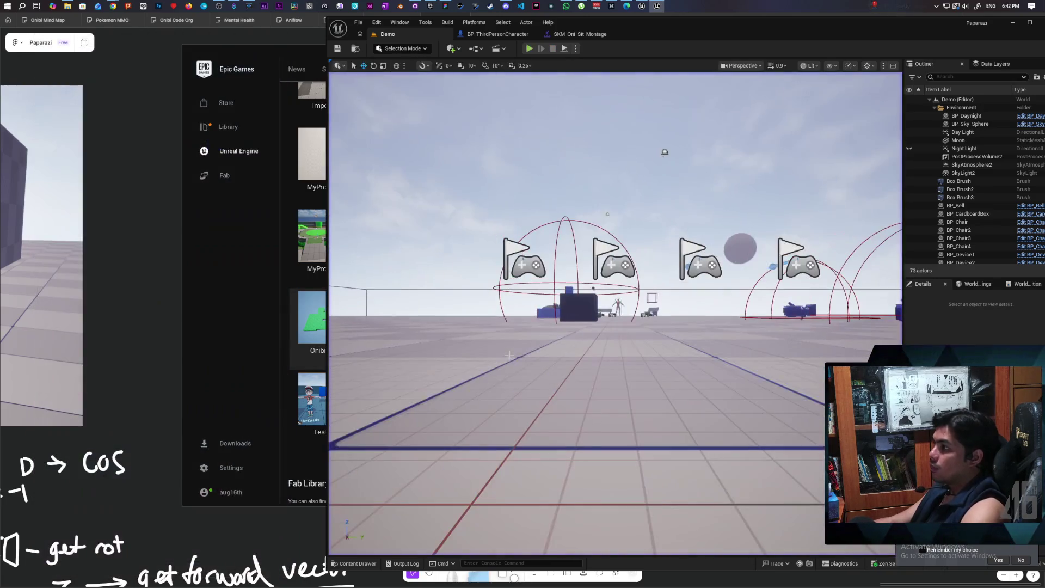
# Step: Return to the AttachToStack graph and inspect the attach, collision and input-ignore nodes
pyautogui.click(502, 34)
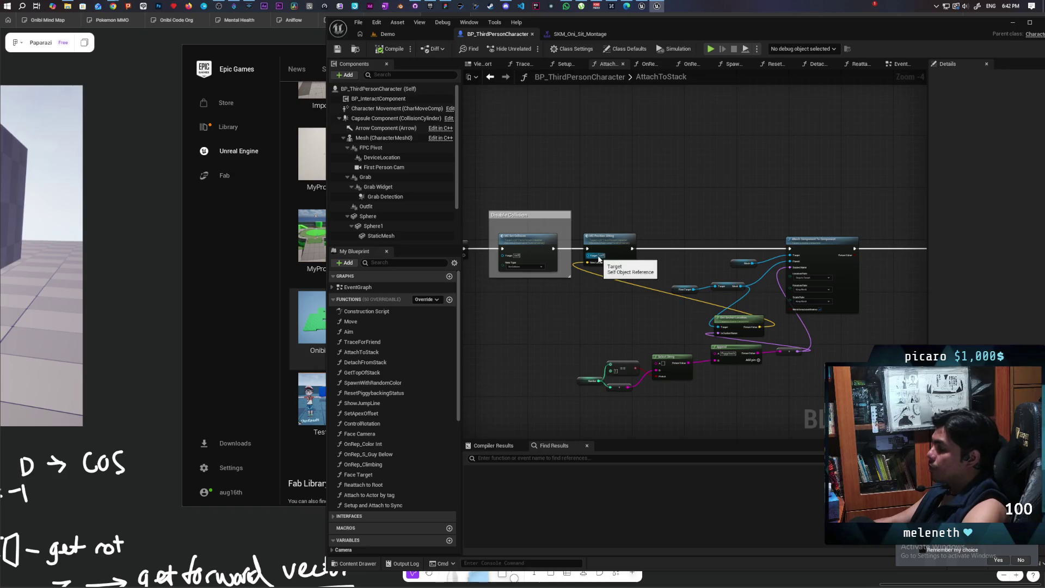
pyautogui.scroll(2, 629, 296)
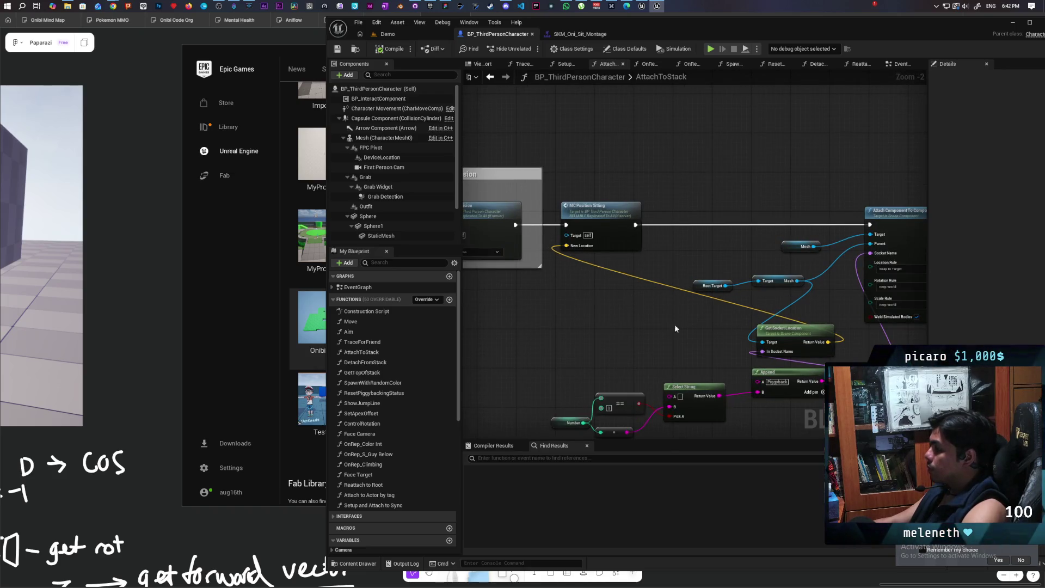
pyautogui.moveTo(675, 324)
pyautogui.mouseDown()
pyautogui.moveTo(617, 307)
pyautogui.moveTo(674, 300)
pyautogui.moveTo(599, 281)
pyautogui.mouseUp()
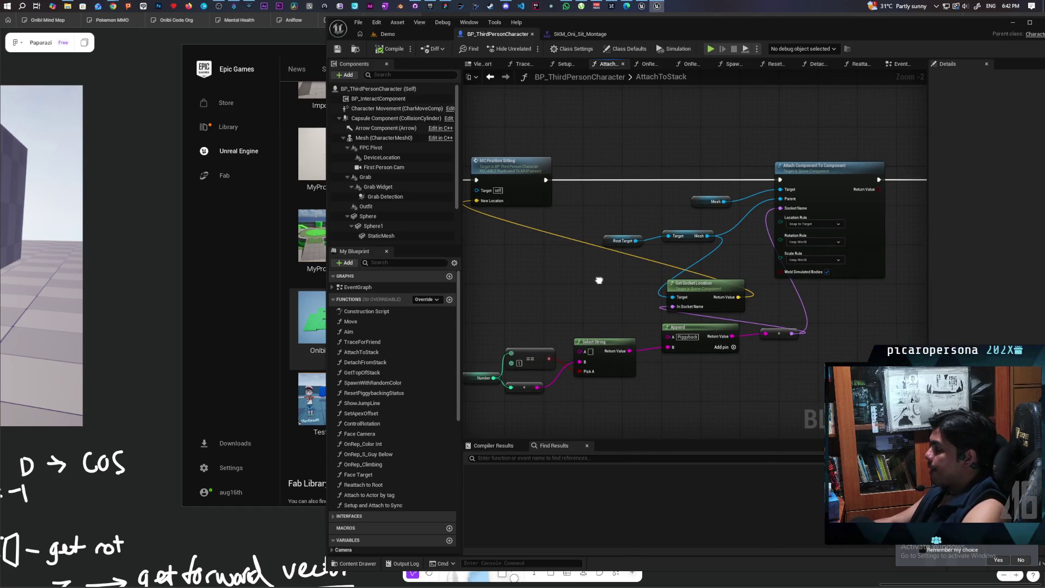
pyautogui.moveTo(599, 281); pyautogui.dragTo(481, 291)
pyautogui.moveTo(707, 283)
pyautogui.mouseDown()
pyautogui.moveTo(669, 320)
pyautogui.moveTo(694, 328)
pyautogui.mouseUp()
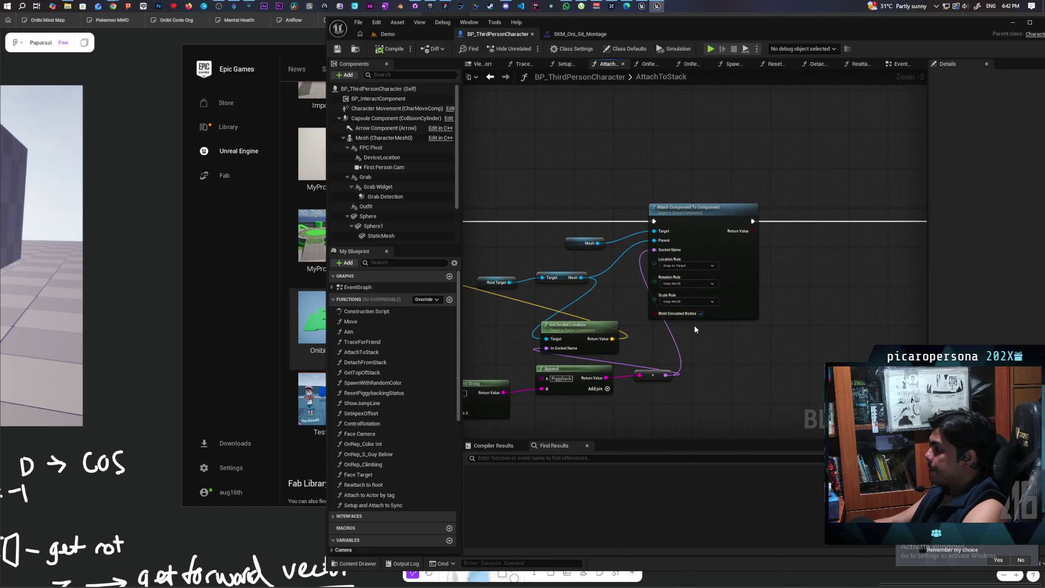
pyautogui.scroll(2, 690, 332)
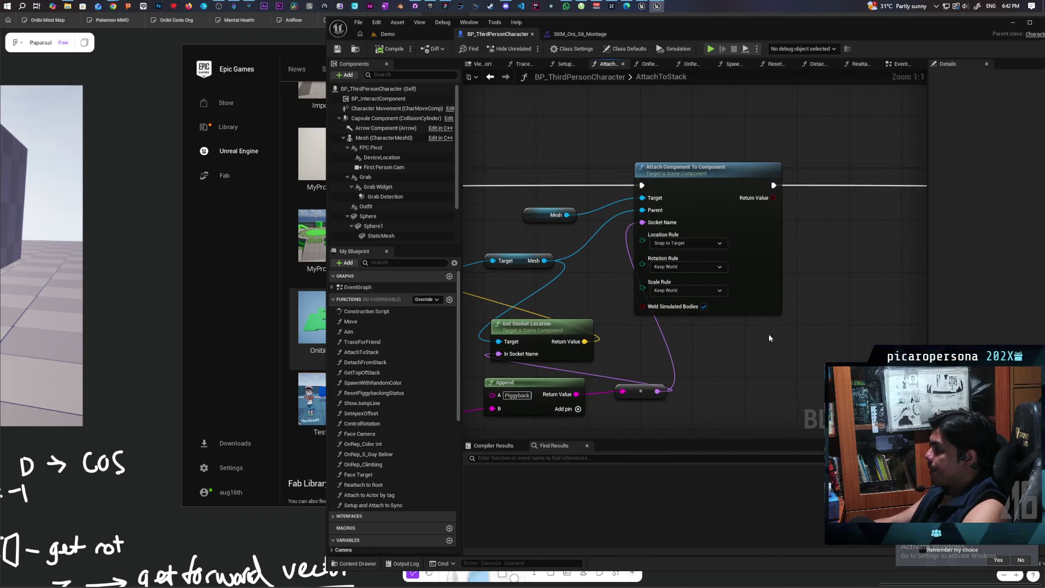
pyautogui.moveTo(769, 334); pyautogui.dragTo(483, 369)
pyautogui.moveTo(766, 340); pyautogui.dragTo(602, 341)
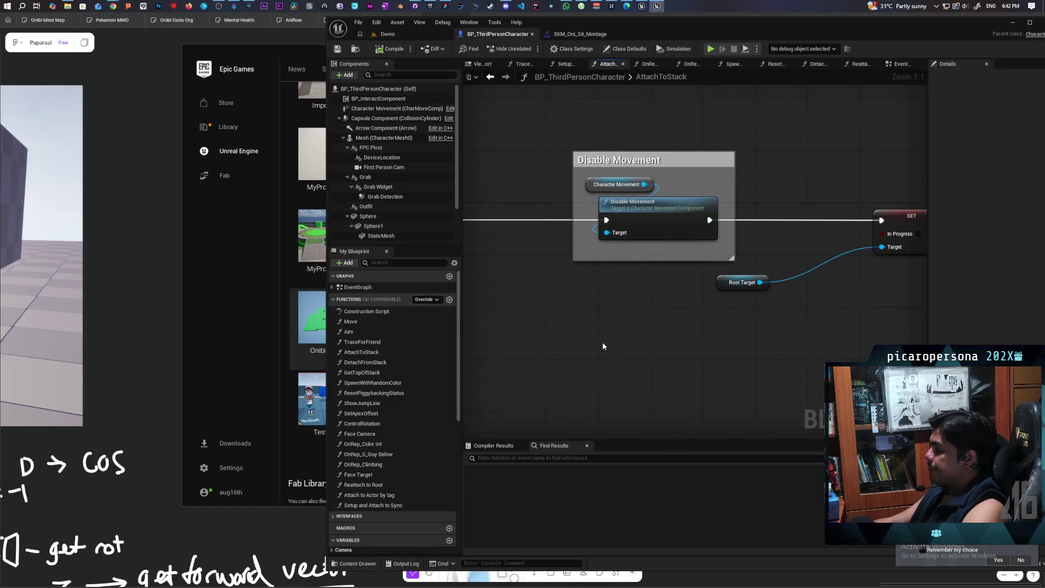
pyautogui.scroll(-3, 602, 342)
pyautogui.moveTo(689, 330)
pyautogui.mouseDown()
pyautogui.moveTo(663, 331)
pyautogui.moveTo(760, 315)
pyautogui.moveTo(712, 331)
pyautogui.mouseUp()
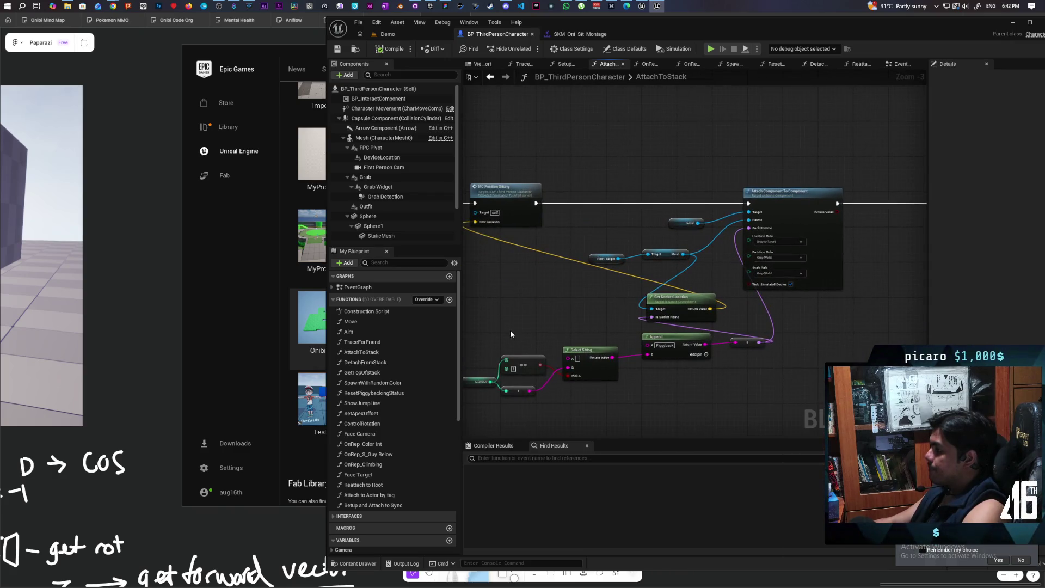
pyautogui.moveTo(511, 334)
pyautogui.mouseDown()
pyautogui.moveTo(688, 320)
pyautogui.moveTo(655, 336)
pyautogui.mouseUp()
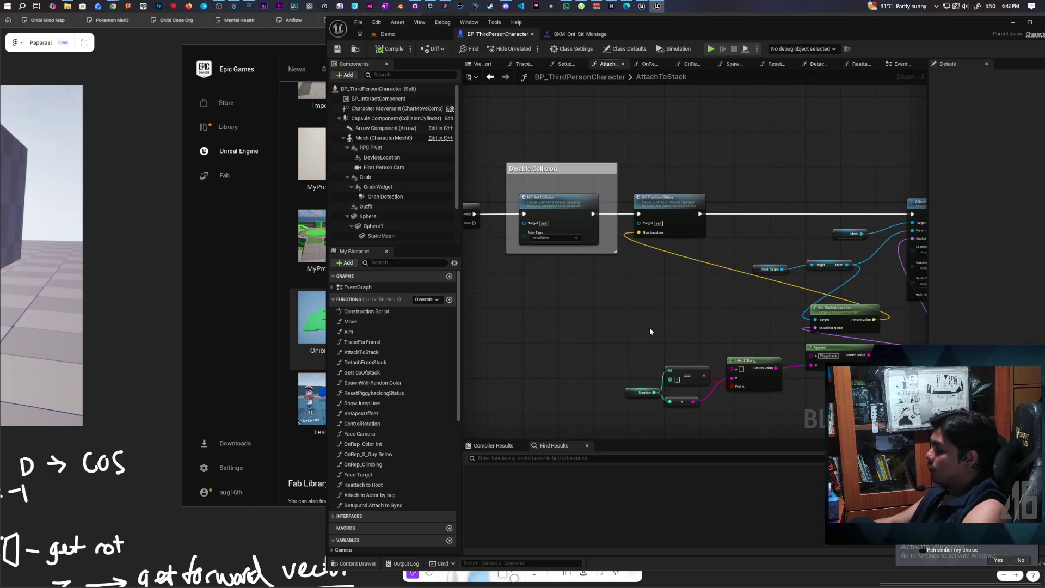
pyautogui.moveTo(650, 331)
pyautogui.mouseDown()
pyautogui.moveTo(534, 333)
pyautogui.moveTo(616, 325)
pyautogui.moveTo(587, 330)
pyautogui.moveTo(460, 296)
pyautogui.moveTo(598, 301)
pyautogui.moveTo(580, 294)
pyautogui.mouseUp()
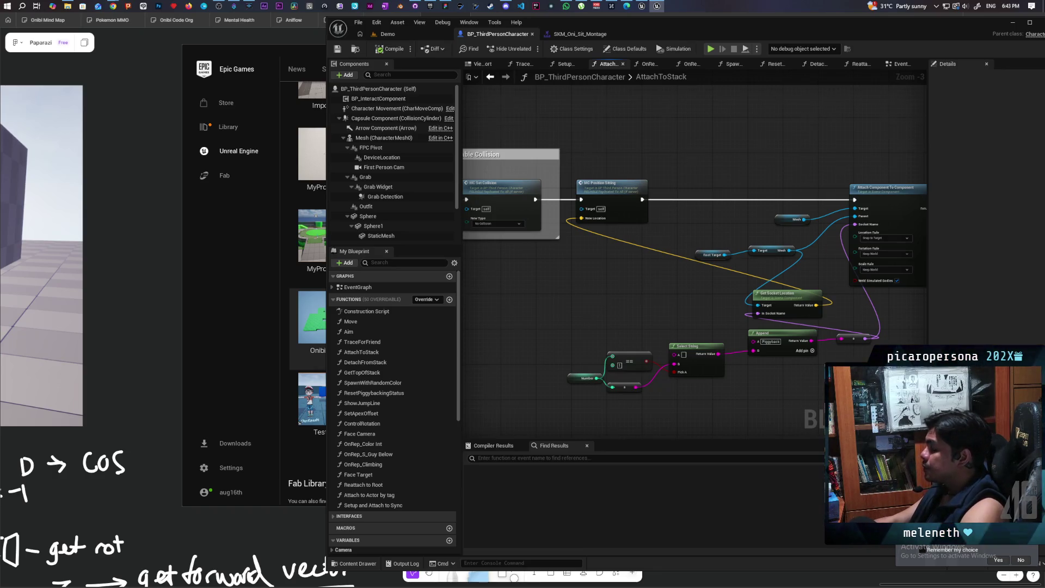
# Step: Frame the start of the execution chain and bring up the add-node actions menu on the canvas
pyautogui.moveTo(540, 312); pyautogui.dragTo(629, 332)
pyautogui.scroll(3, 629, 333)
pyautogui.moveTo(706, 332)
pyautogui.mouseDown()
pyautogui.moveTo(689, 263)
pyautogui.moveTo(659, 270)
pyautogui.mouseUp()
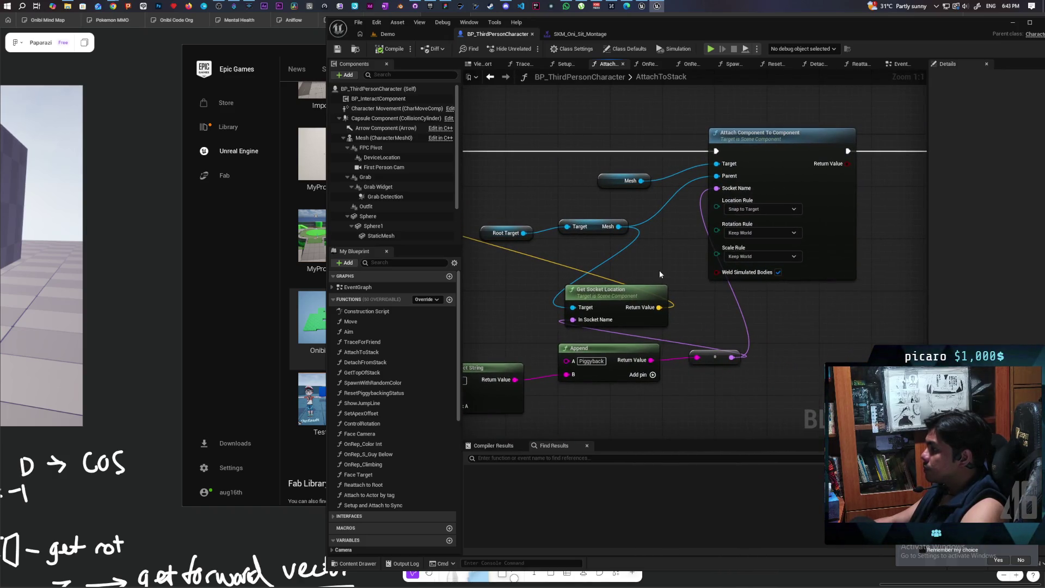
pyautogui.scroll(2, 647, 275)
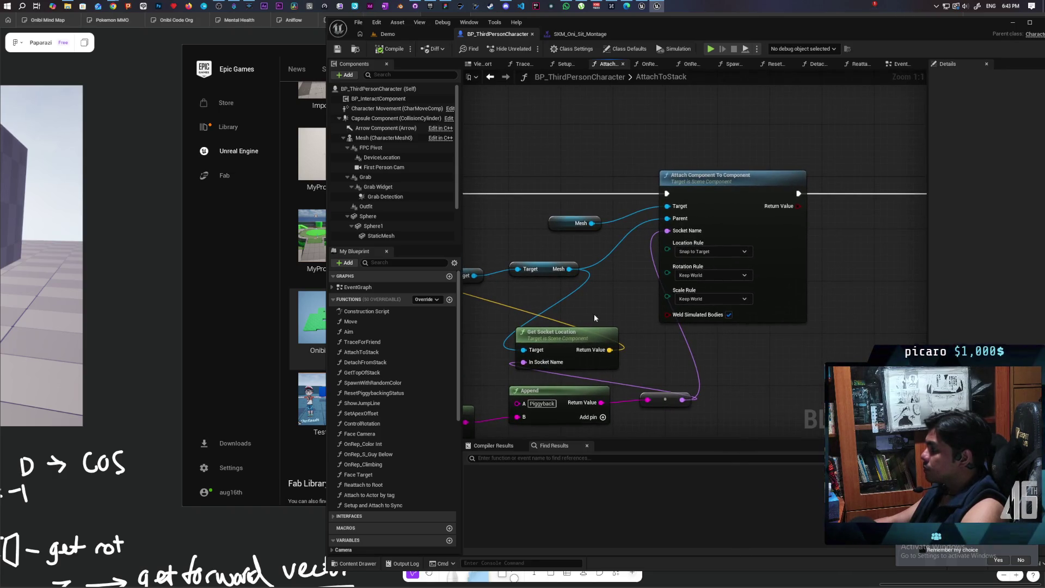
pyautogui.moveTo(594, 314)
pyautogui.mouseDown()
pyautogui.moveTo(653, 294)
pyautogui.moveTo(691, 222)
pyautogui.mouseUp()
pyautogui.scroll(-4, 765, 271)
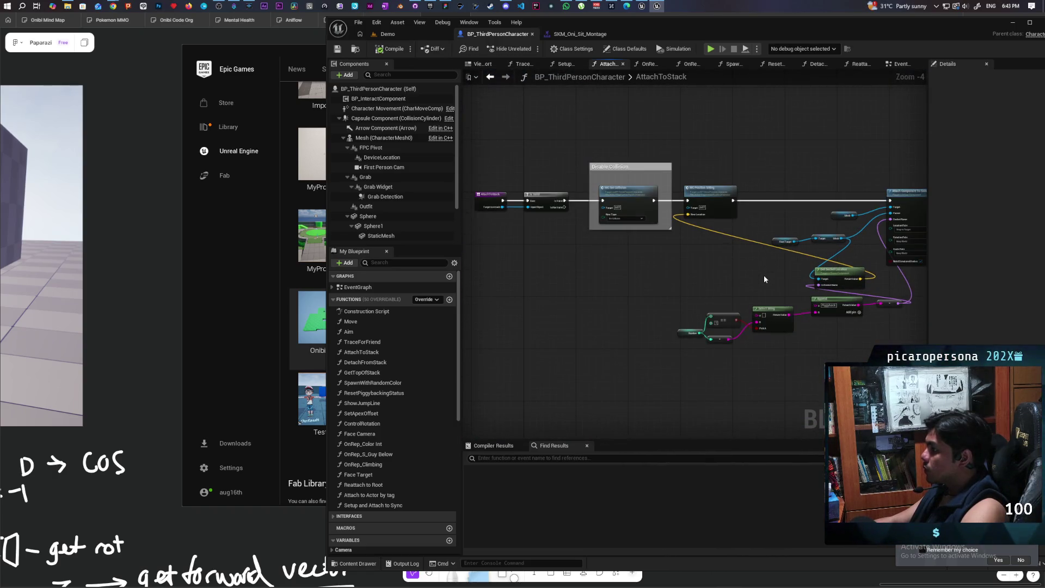
pyautogui.moveTo(764, 279); pyautogui.dragTo(688, 302)
pyautogui.scroll(1, 648, 295)
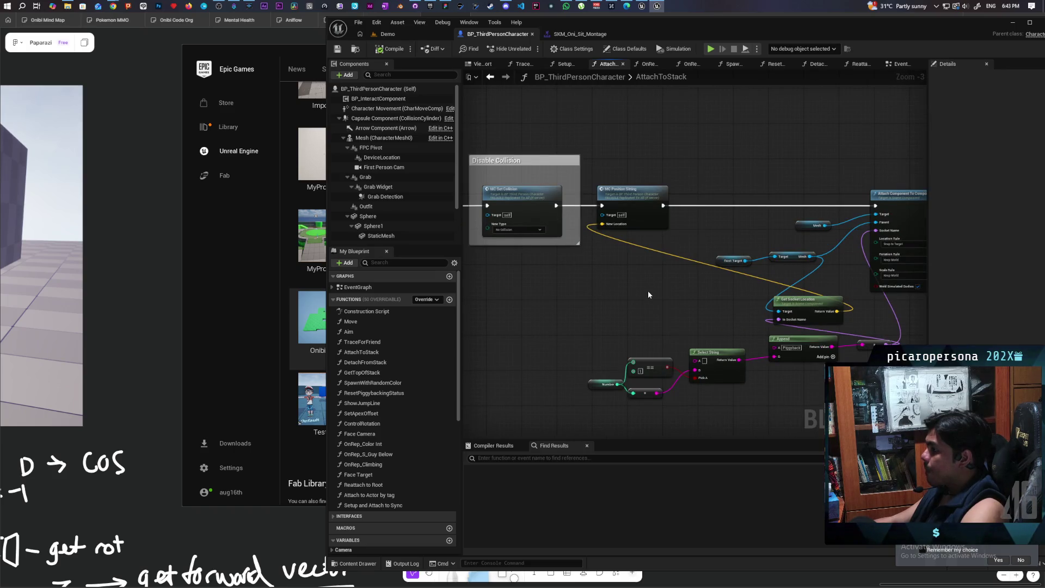
pyautogui.moveTo(654, 294); pyautogui.dragTo(653, 319)
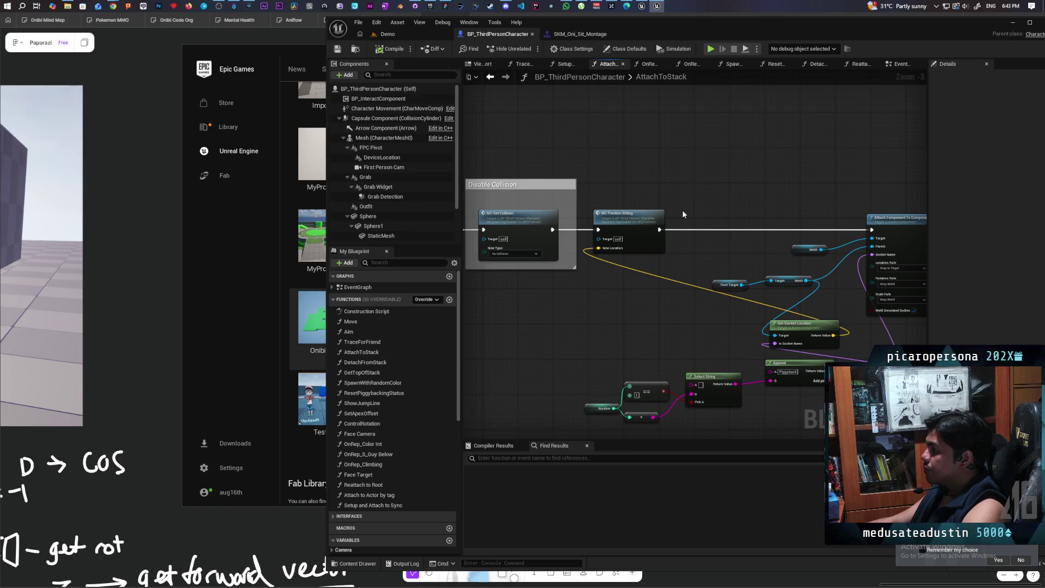
pyautogui.rightClick(690, 212)
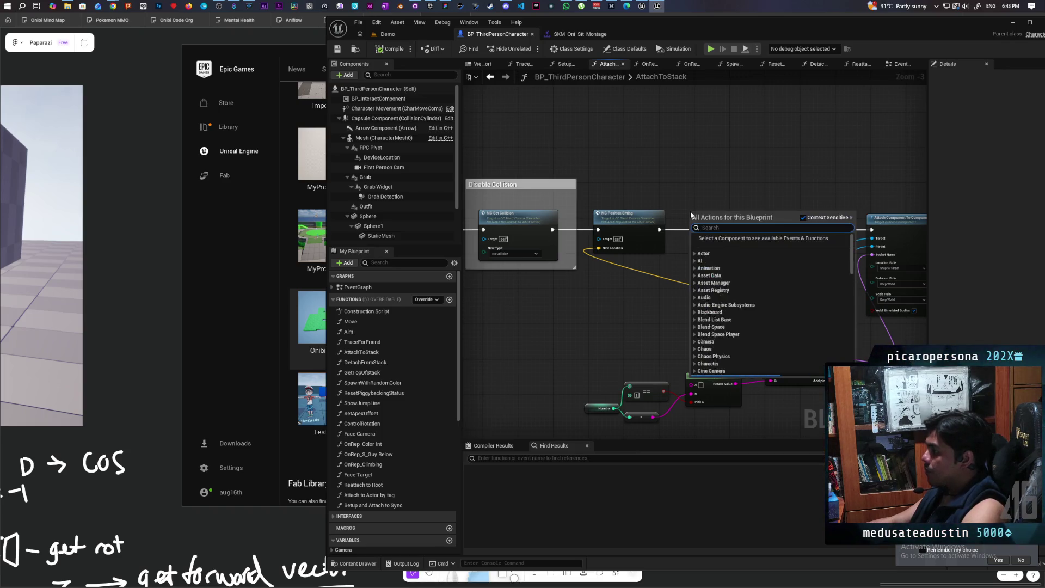
# Step: Search 'mc mon' and add an MC Play Montage node after MC Position Sitting
pyautogui.write('mc')
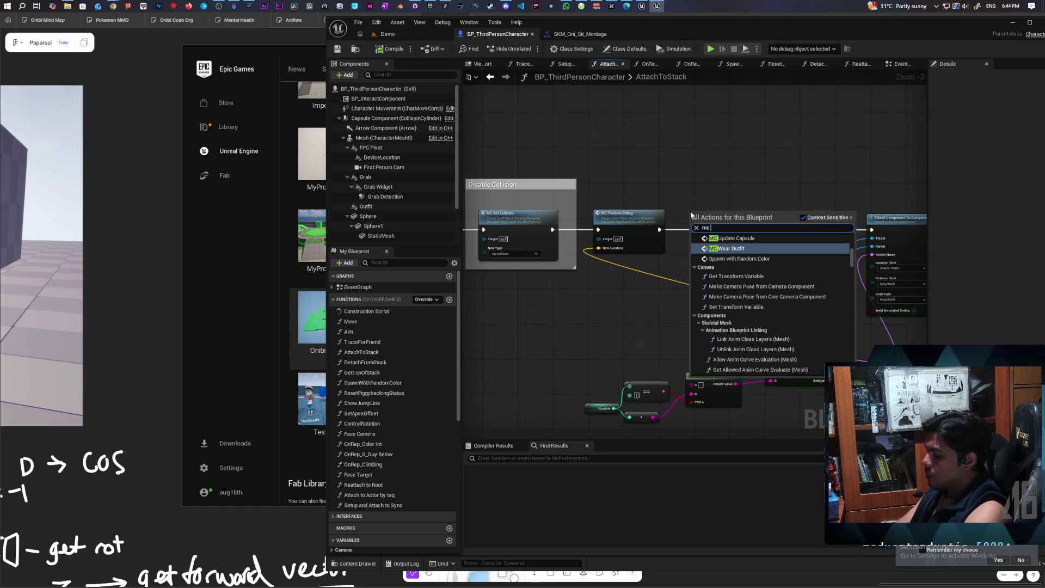
pyautogui.write(' m')
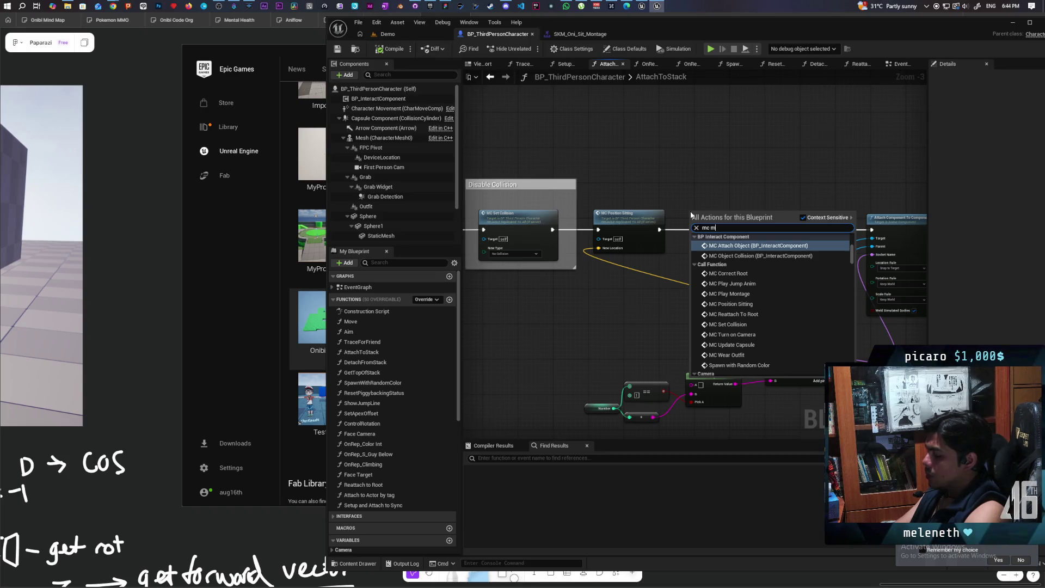
pyautogui.write('on')
pyautogui.press('Return')
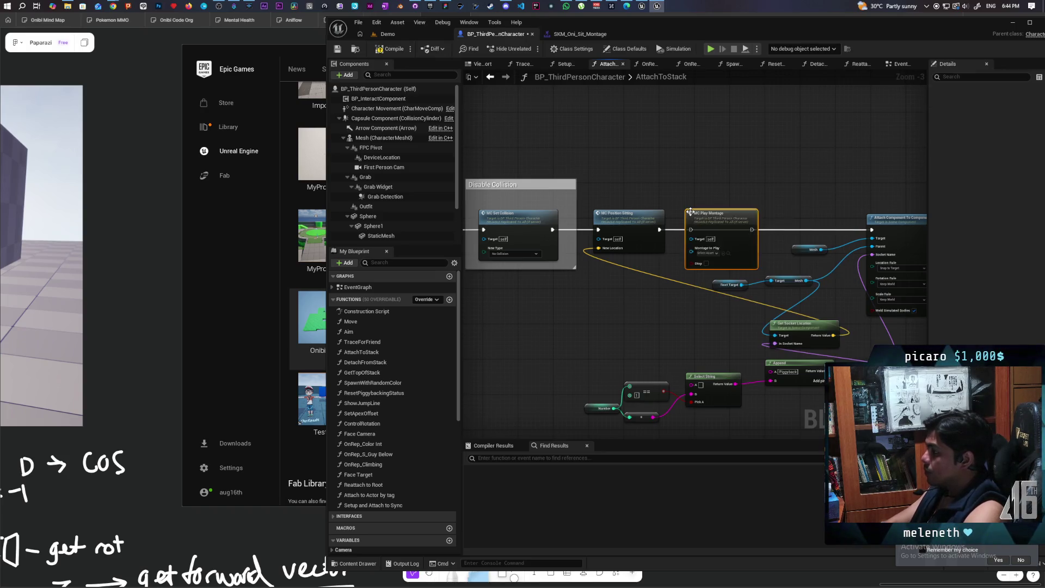
pyautogui.scroll(3, 744, 240)
pyautogui.moveTo(692, 204)
pyautogui.mouseDown()
pyautogui.moveTo(658, 225)
pyautogui.moveTo(855, 227)
pyautogui.moveTo(840, 228)
pyautogui.mouseUp()
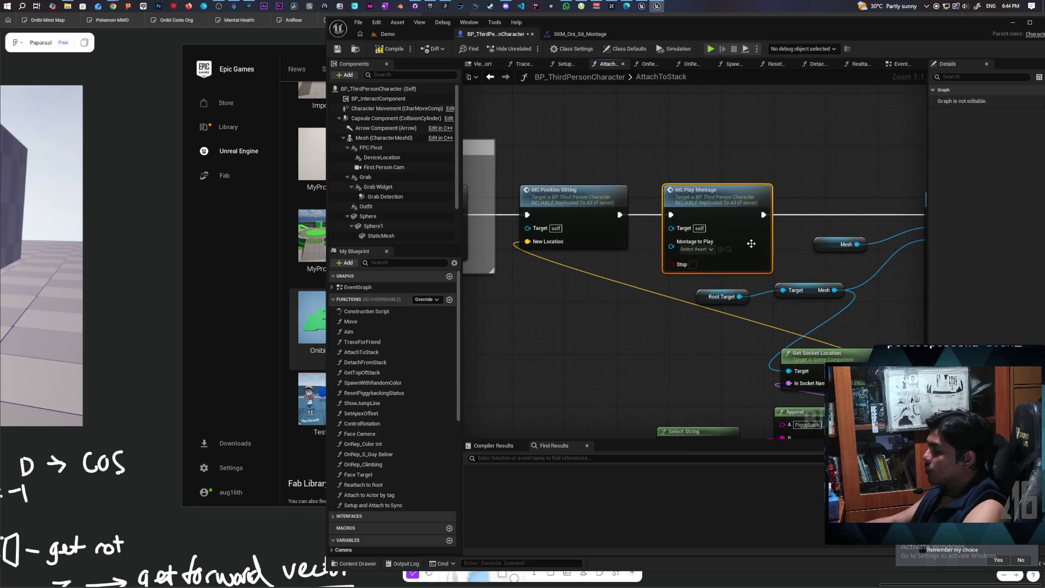
# Step: Set MC Play Montage's Montage to Play to SKM_Oni_Sit_Montage and return to the Demo level
pyautogui.click(708, 250)
pyautogui.write('s')
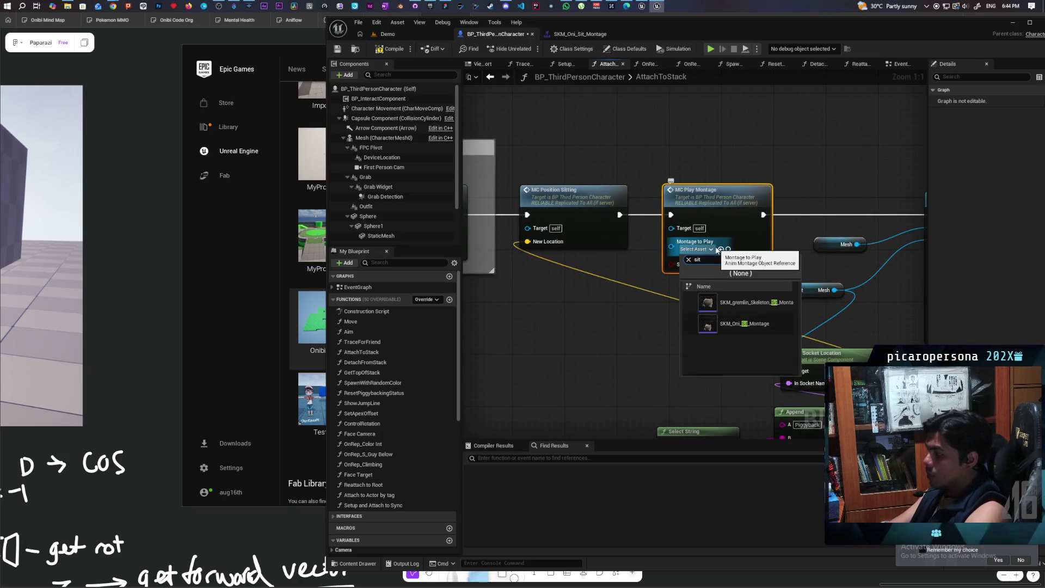
pyautogui.write('it')
pyautogui.click(744, 327)
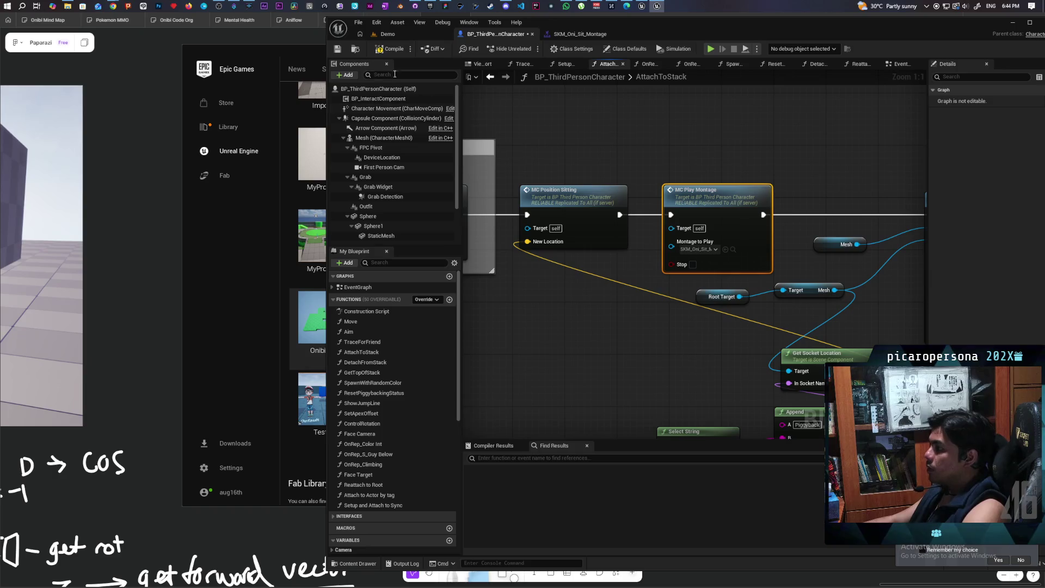
pyautogui.click(396, 34)
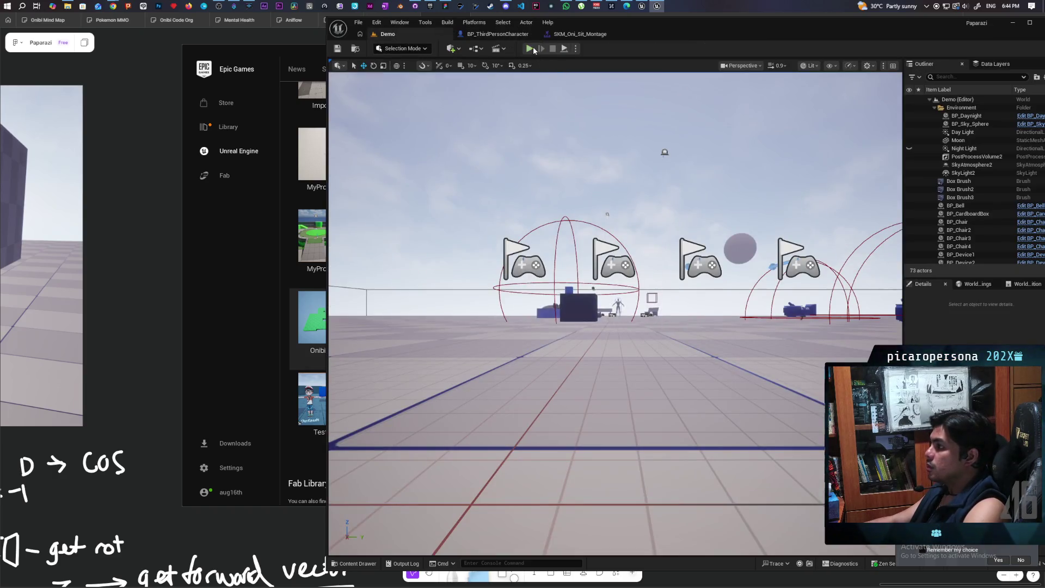
# Step: Run a three-client test climbing onto the red character, then stop it
pyautogui.click(533, 47)
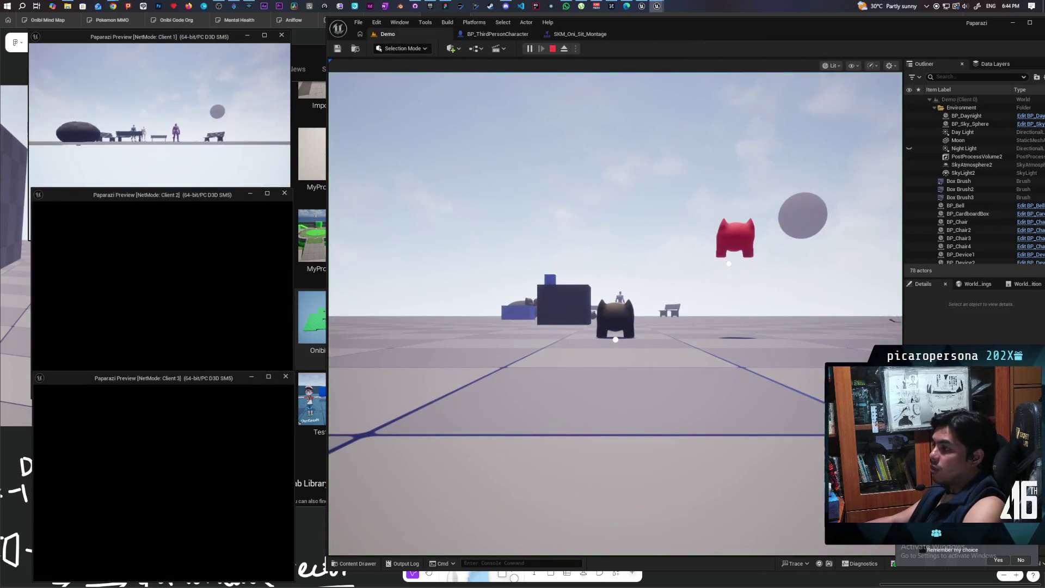
pyautogui.click(349, 392)
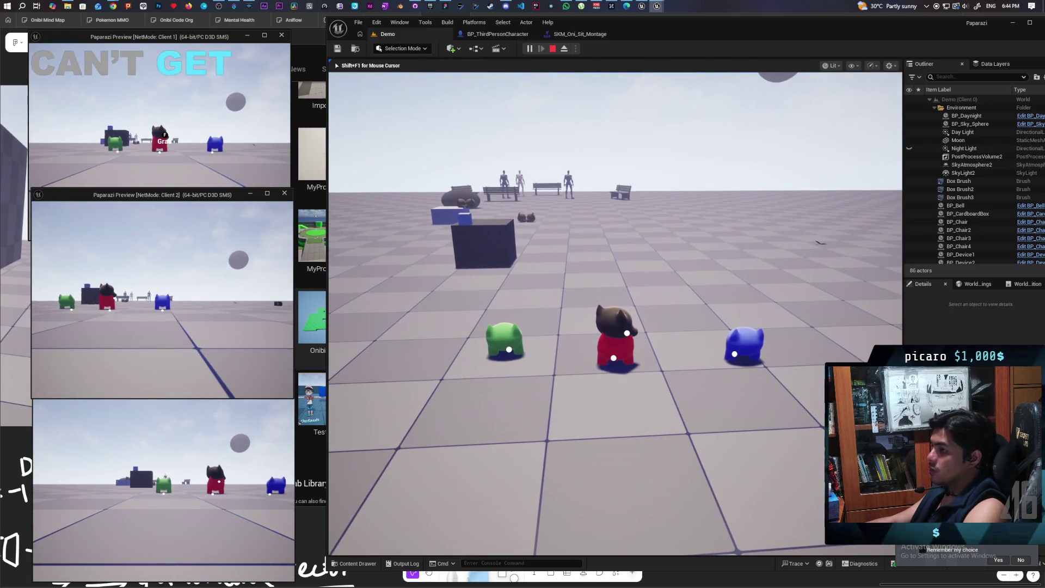
pyautogui.press('Escape')
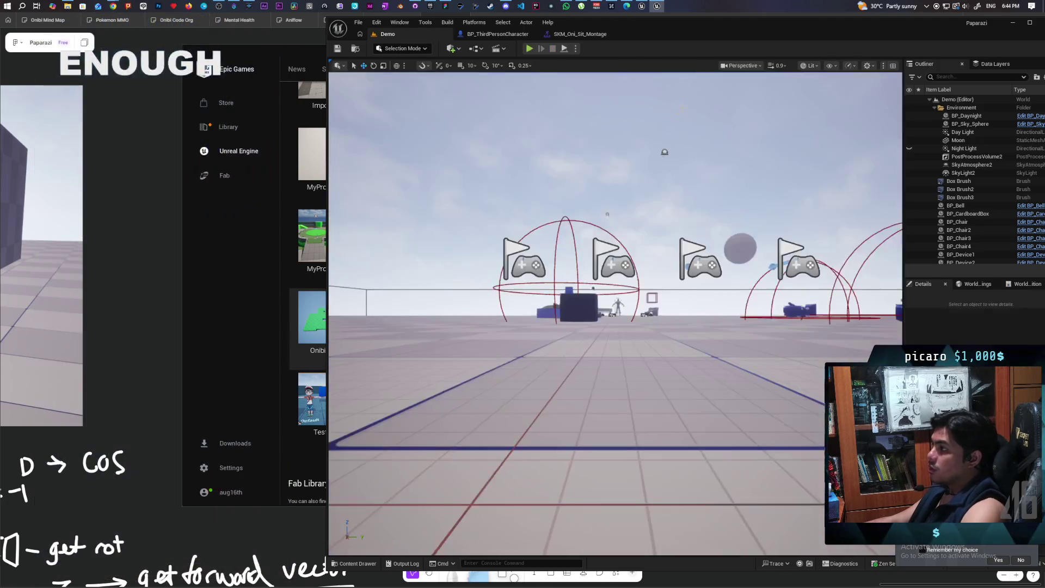
# Step: Reconnect MC Position Sitting straight to Attach Component To Component and delete the MC Play Montage node
pyautogui.click(487, 34)
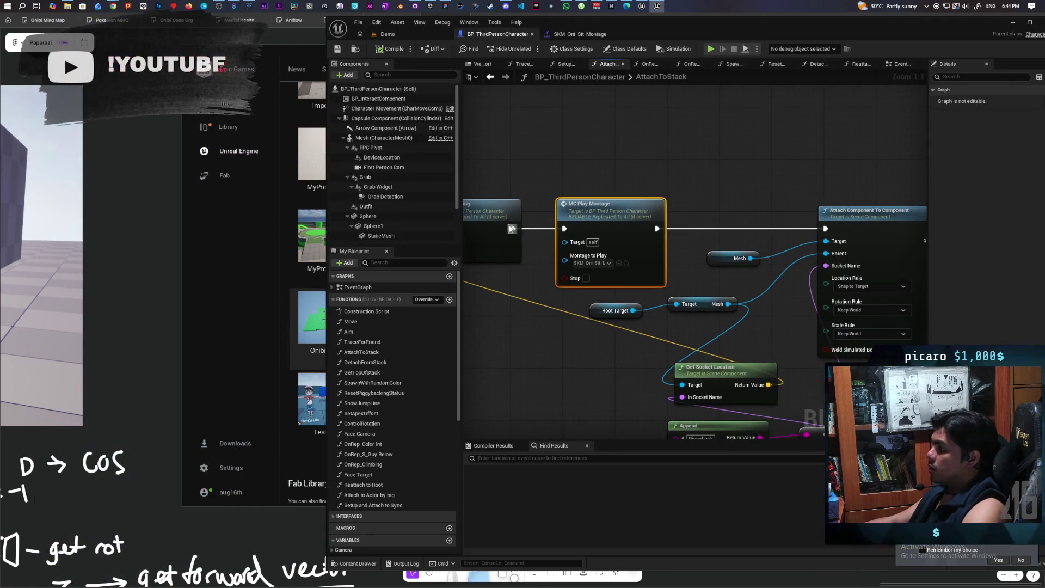
pyautogui.moveTo(512, 229); pyautogui.dragTo(560, 238)
pyautogui.moveTo(828, 229); pyautogui.dragTo(827, 229)
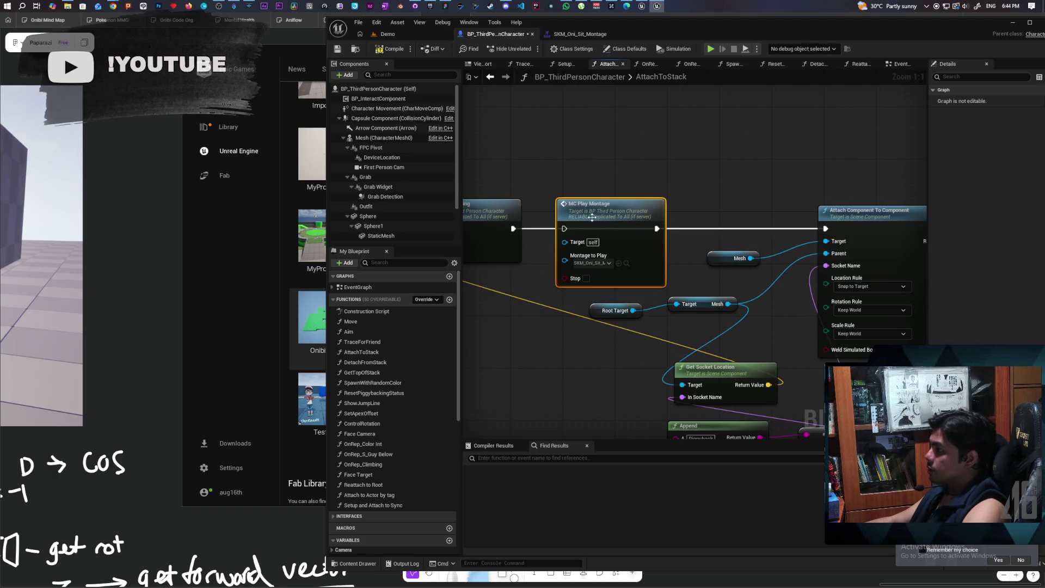
pyautogui.press('Delete')
pyautogui.scroll(-3, 585, 218)
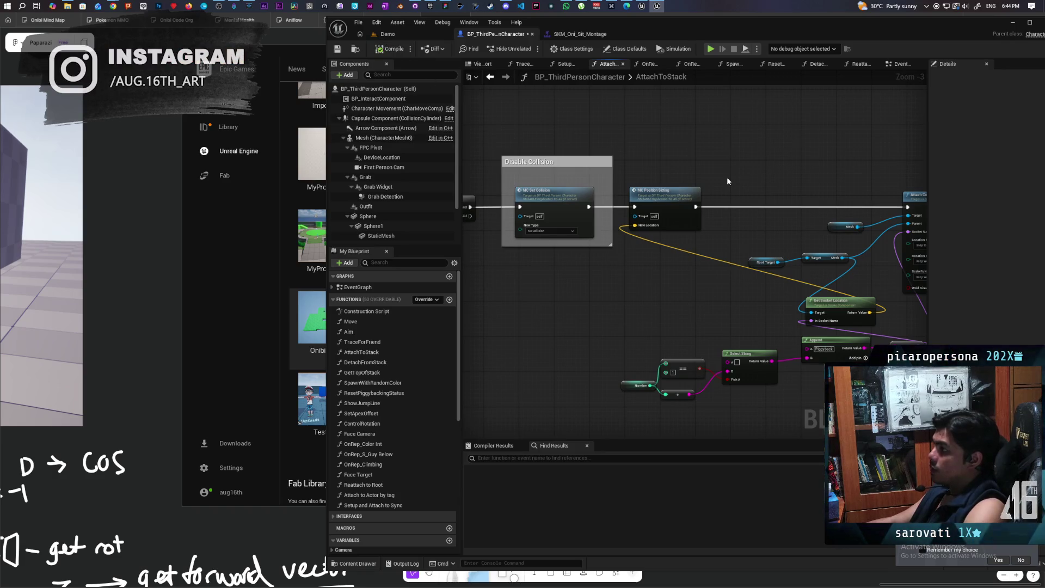
pyautogui.moveTo(743, 241); pyautogui.dragTo(668, 252)
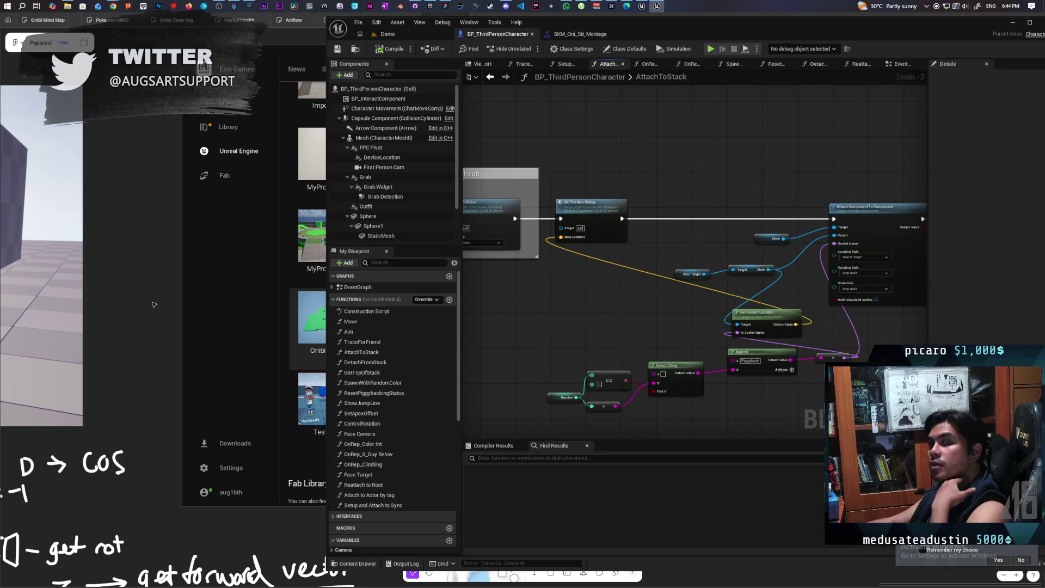
pyautogui.click(597, 230)
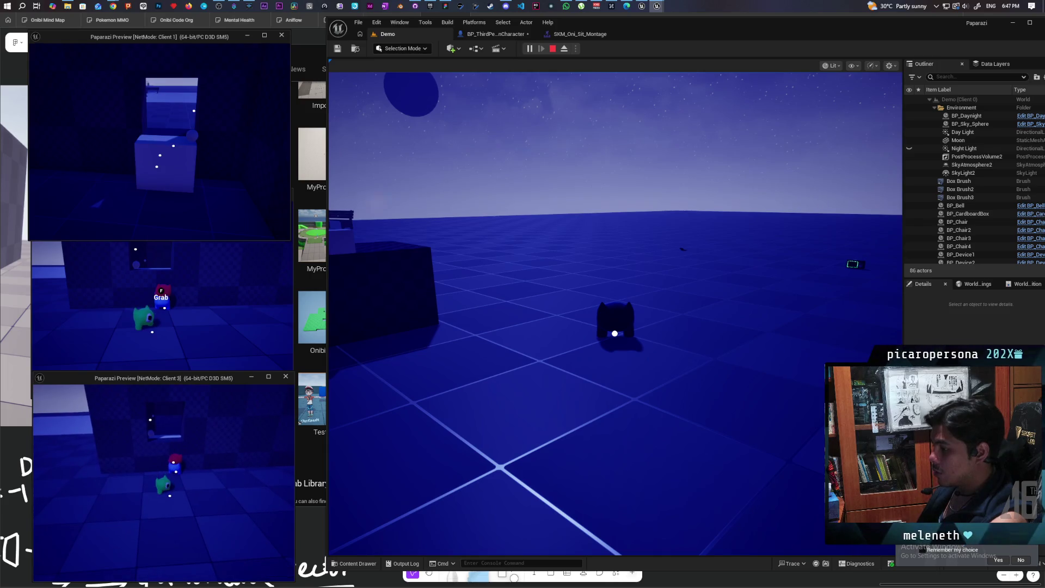
# Step: Stop the running test session and save BP_ThirdPersonCharacter
pyautogui.press('Escape')
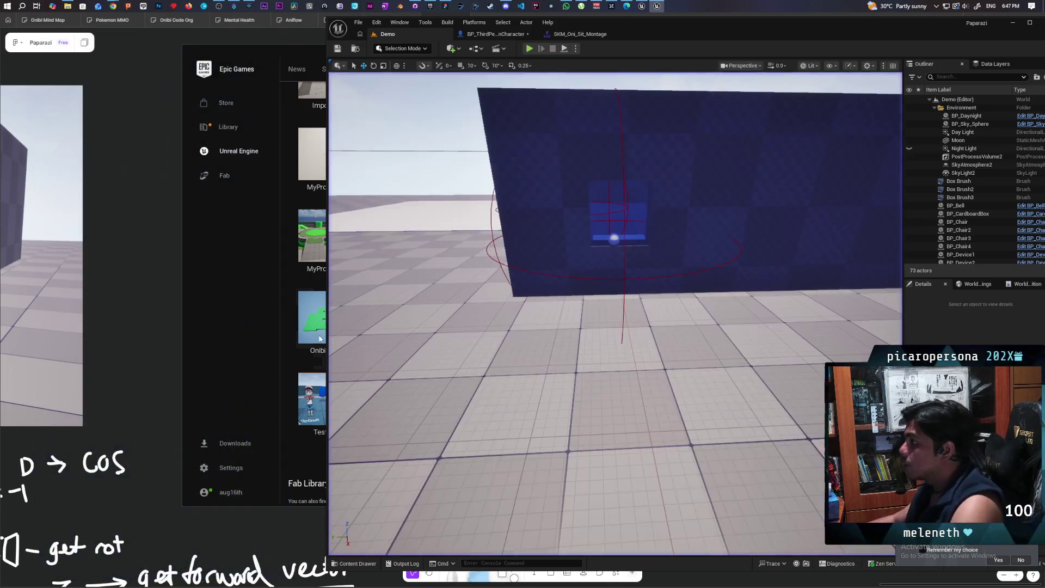
pyautogui.click(493, 34)
pyautogui.scroll(-4, 659, 318)
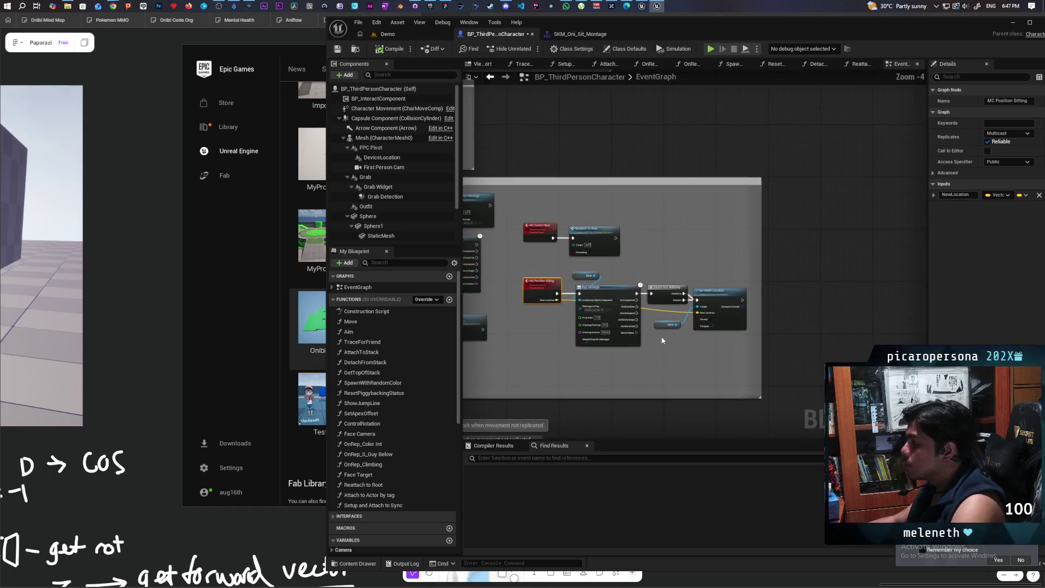
pyautogui.hotkey('ctrl', 's')
# Step: Look over the EventGraph, then go back to the Demo level
pyautogui.scroll(-3, 632, 358)
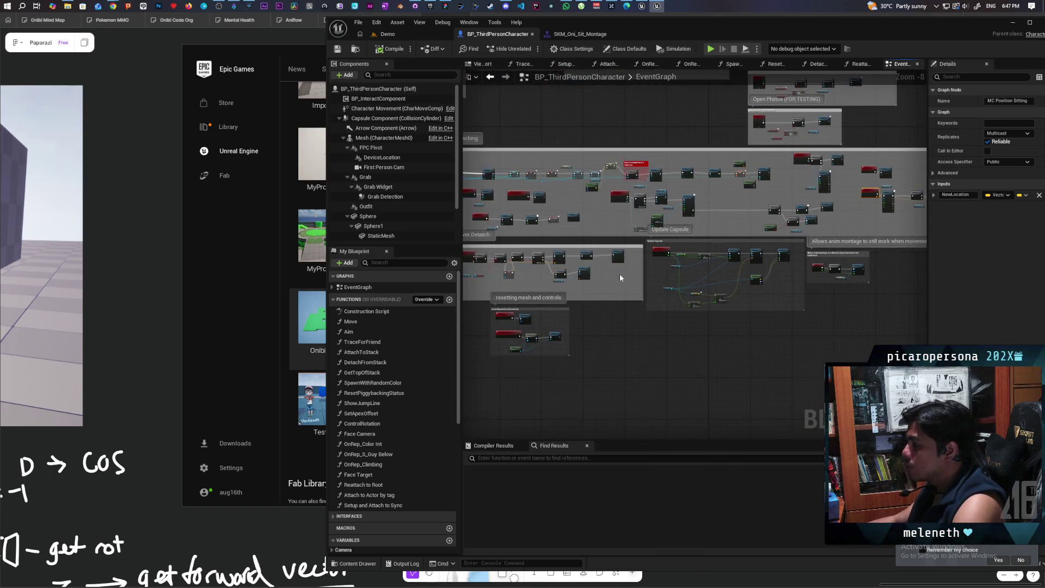
pyautogui.scroll(2, 673, 281)
pyautogui.scroll(2, 673, 281)
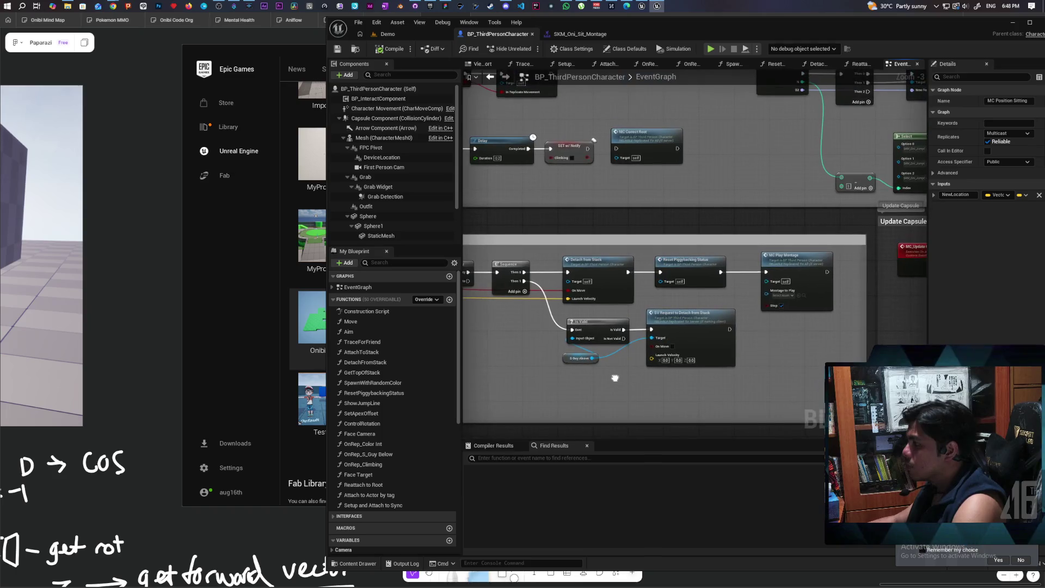
pyautogui.scroll(-2, 838, 218)
pyautogui.scroll(2, 838, 218)
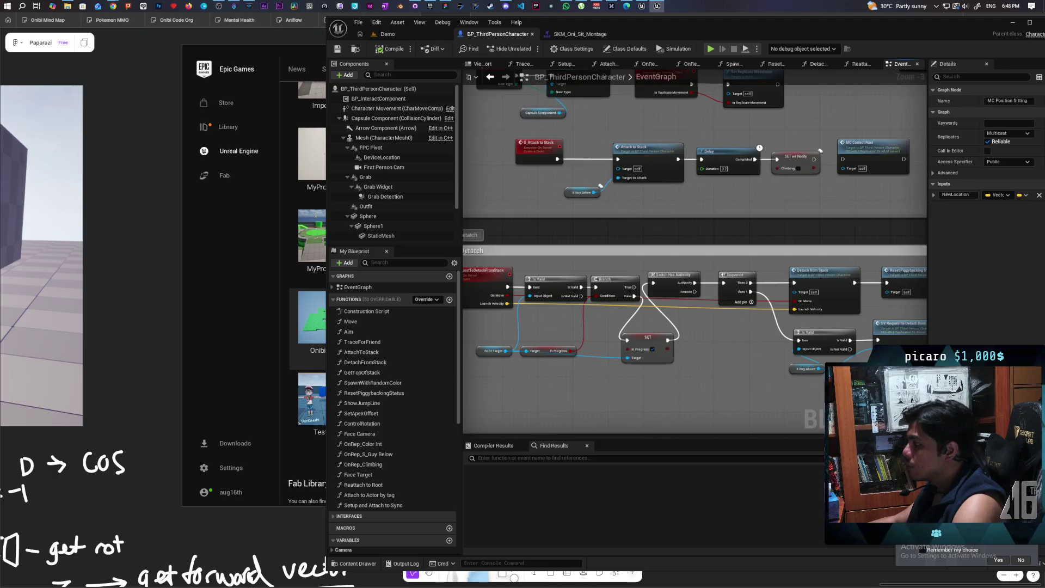
pyautogui.scroll(3, 724, 230)
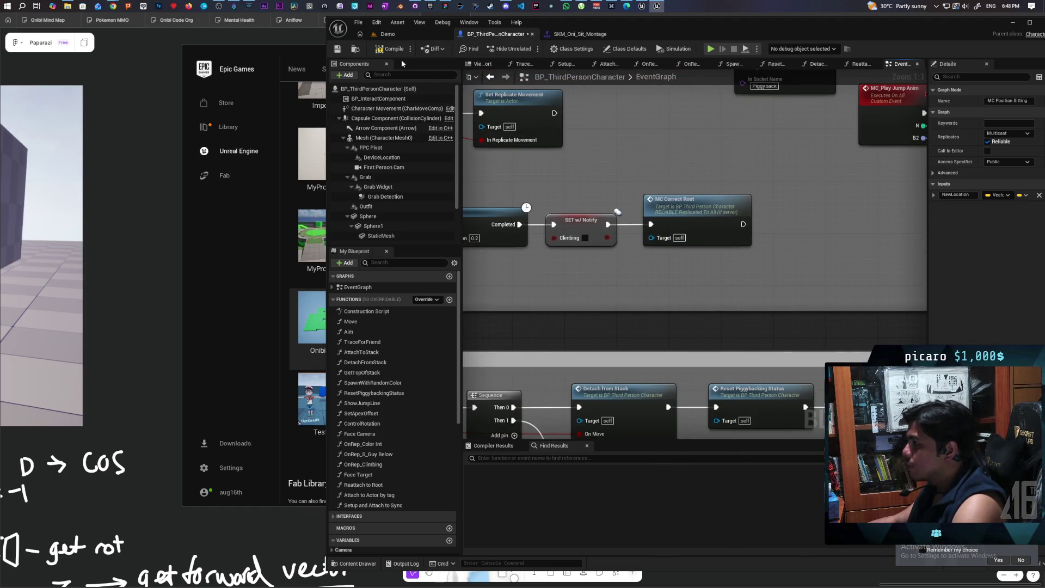
pyautogui.click(411, 35)
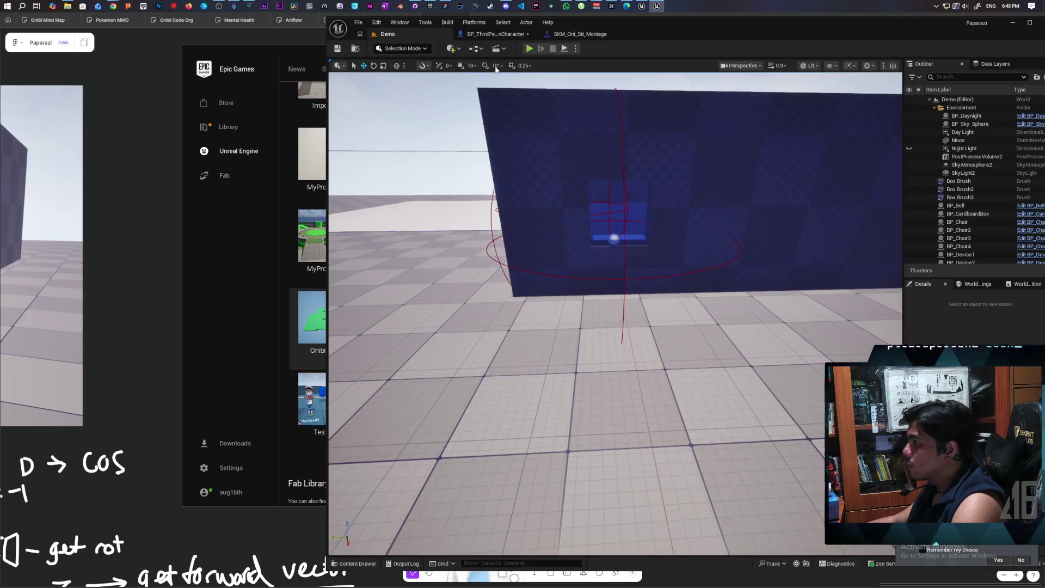
# Step: Start a multiplayer play test and gather the red, black and blue characters together
pyautogui.hotkey('alt', 'p')
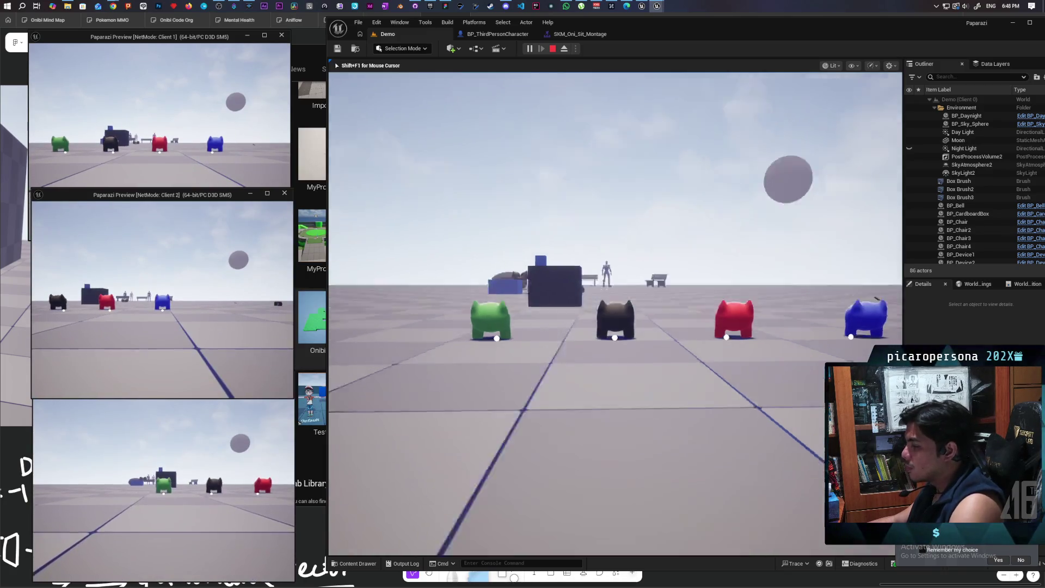
pyautogui.press('w')
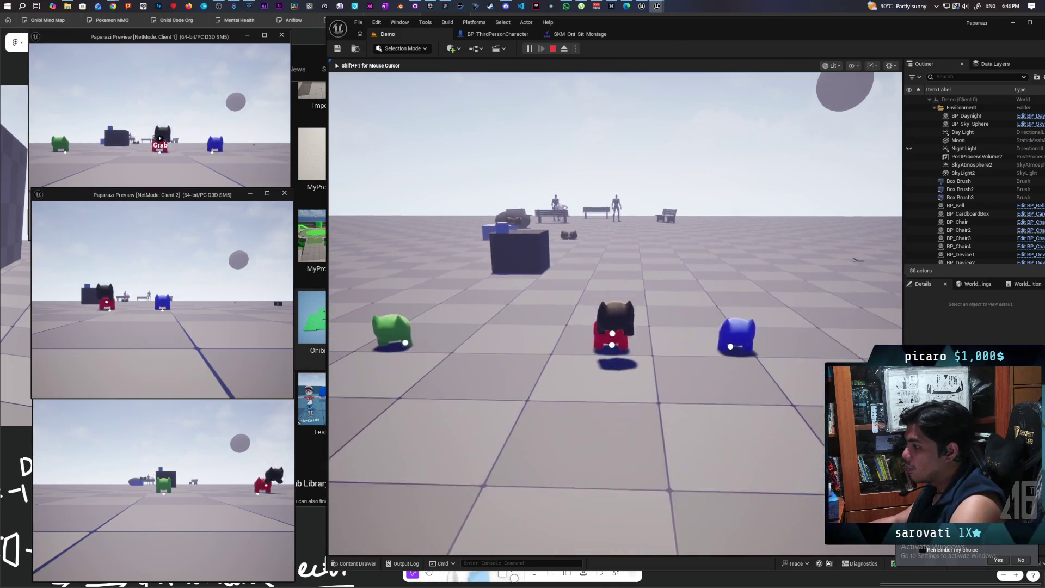
pyautogui.press('f')
pyautogui.press('a')
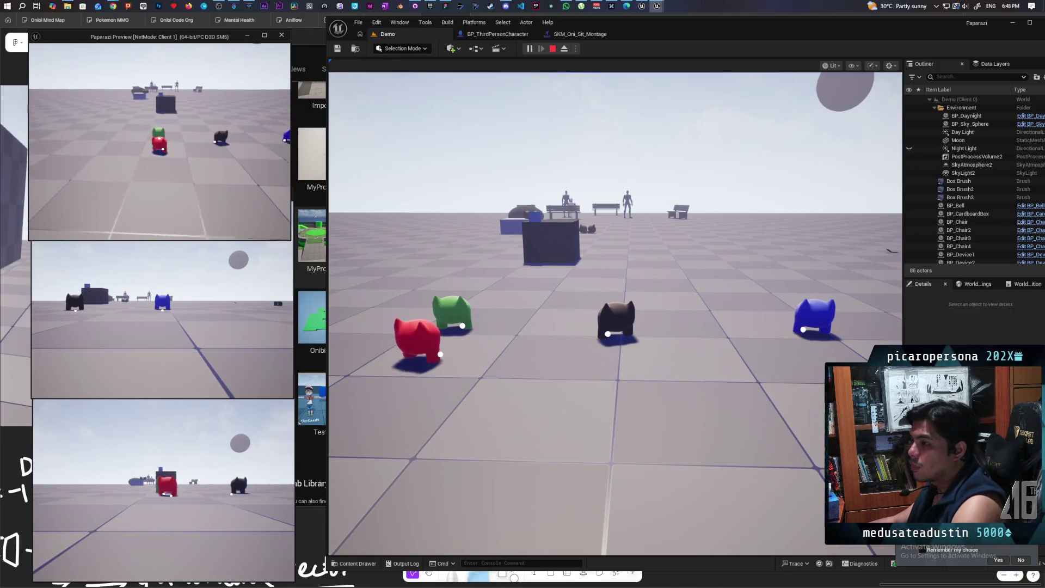
pyautogui.press('d')
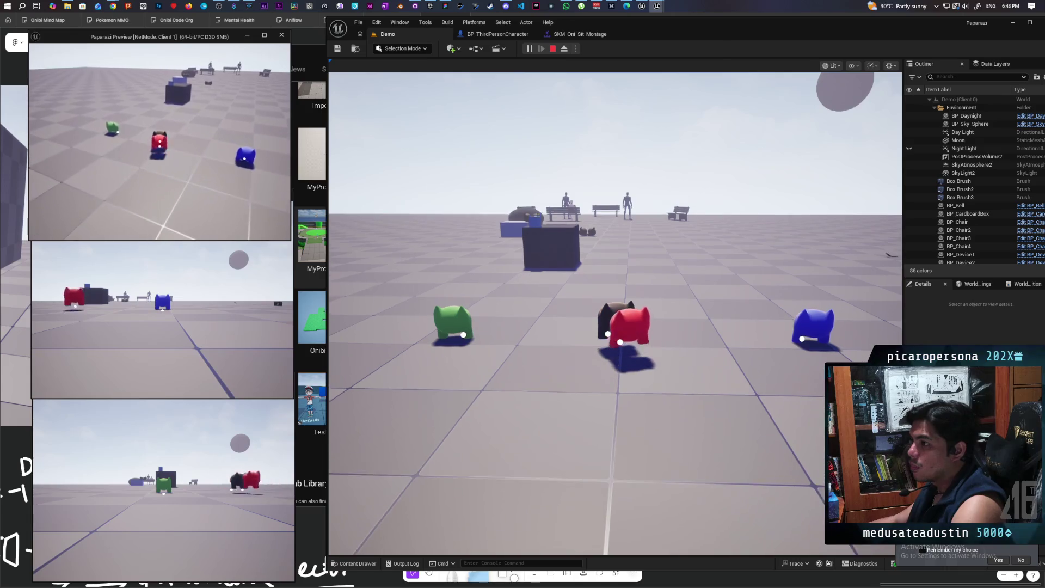
pyautogui.hotkey('alt', 'Tab')
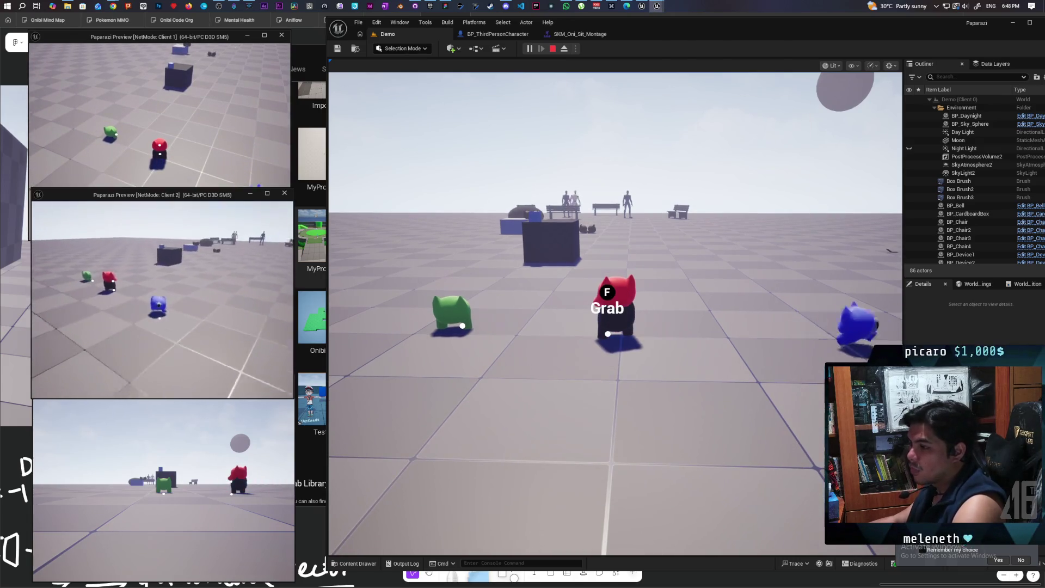
pyautogui.press('w')
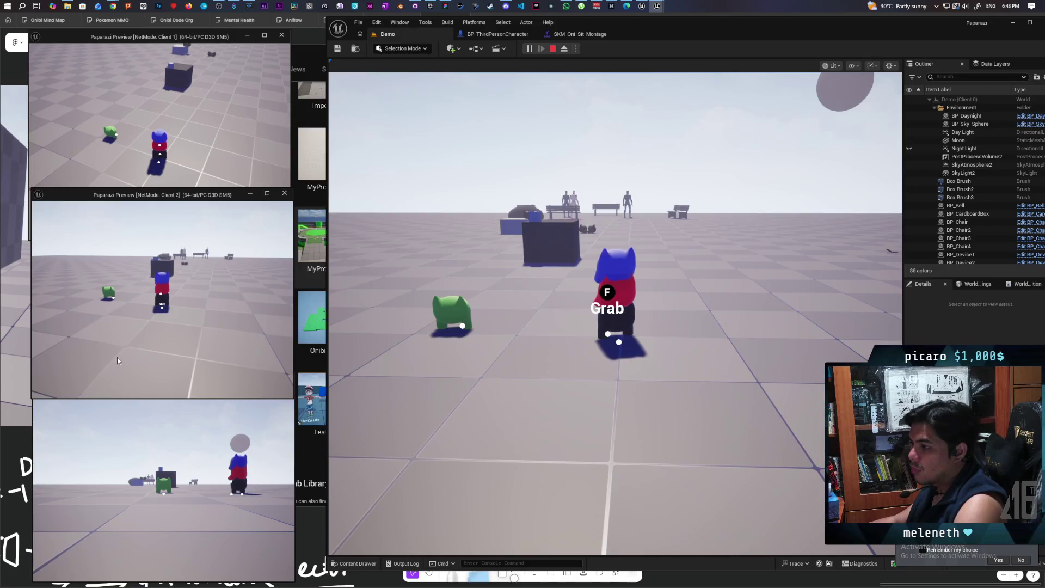
# Step: Walk the blue cat up to the building, jump it into the wall opening, then back down
pyautogui.click(490, 354)
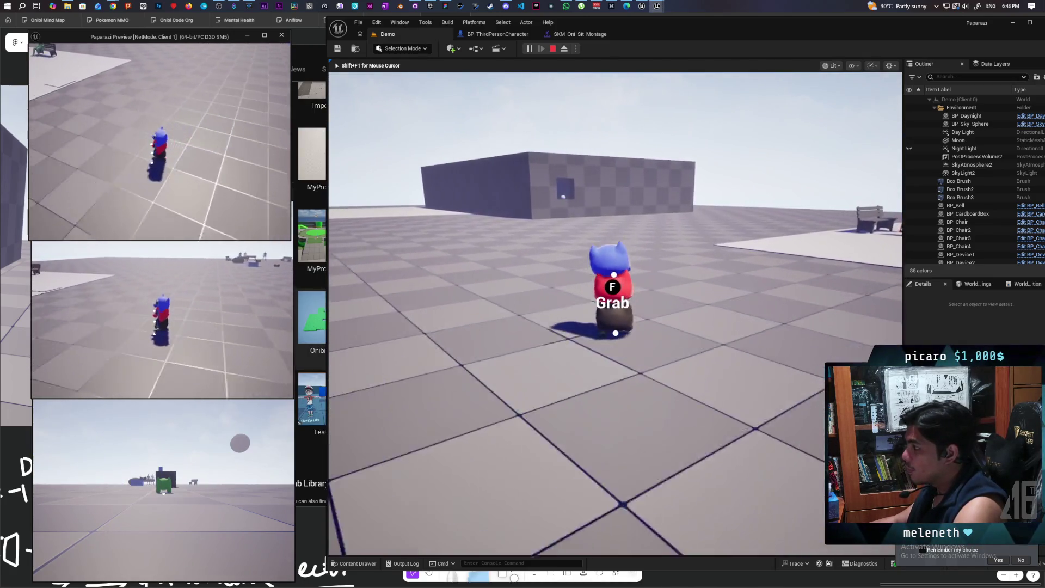
pyautogui.press('w')
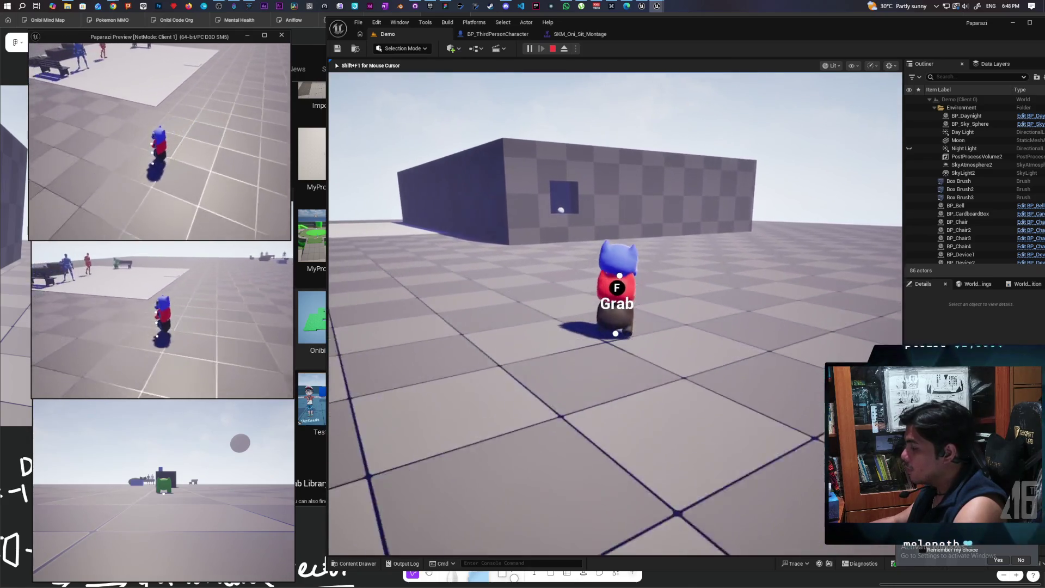
pyautogui.press('w')
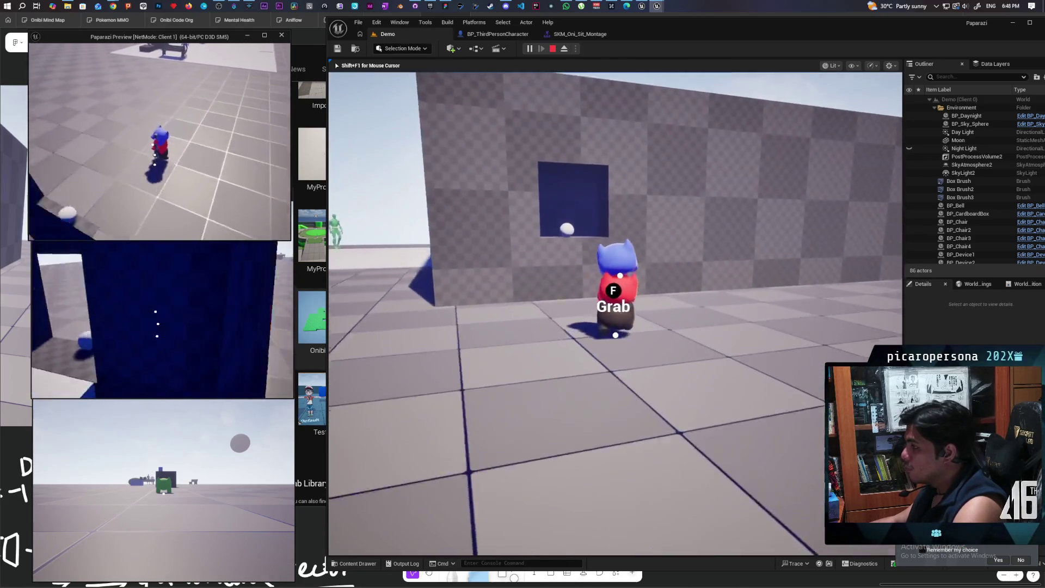
pyautogui.press('w')
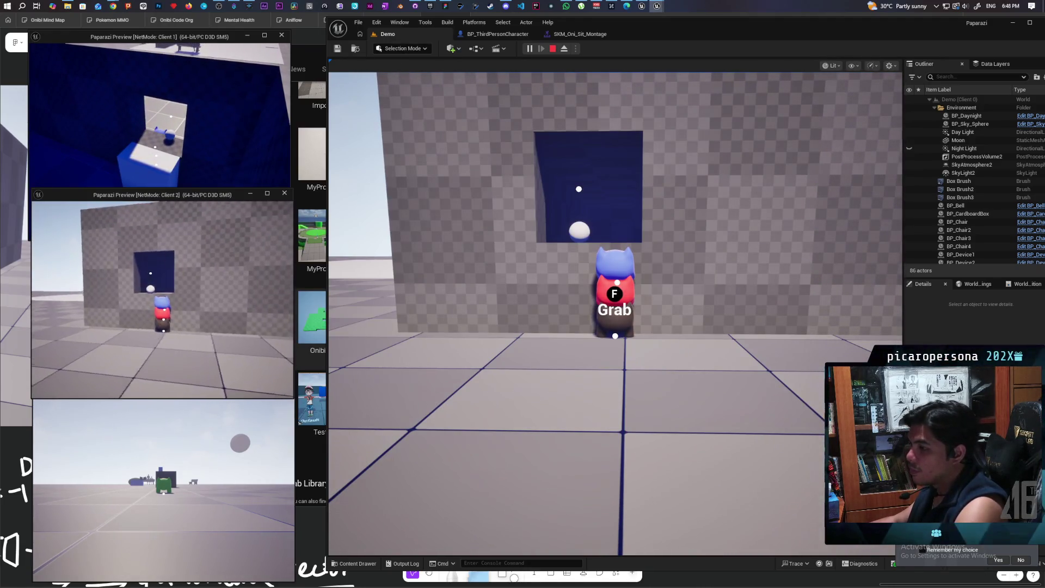
pyautogui.press('space')
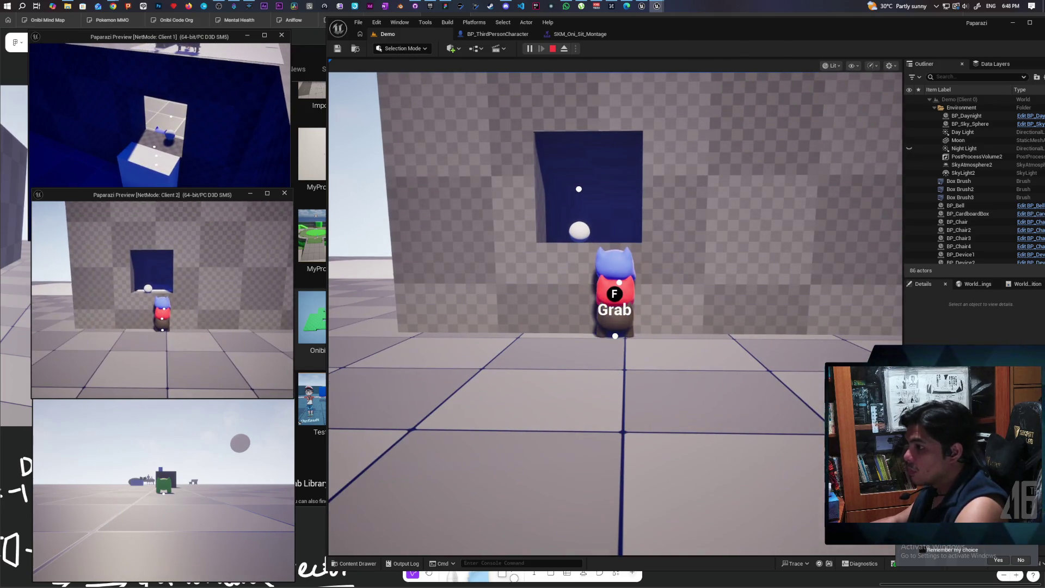
pyautogui.press('s')
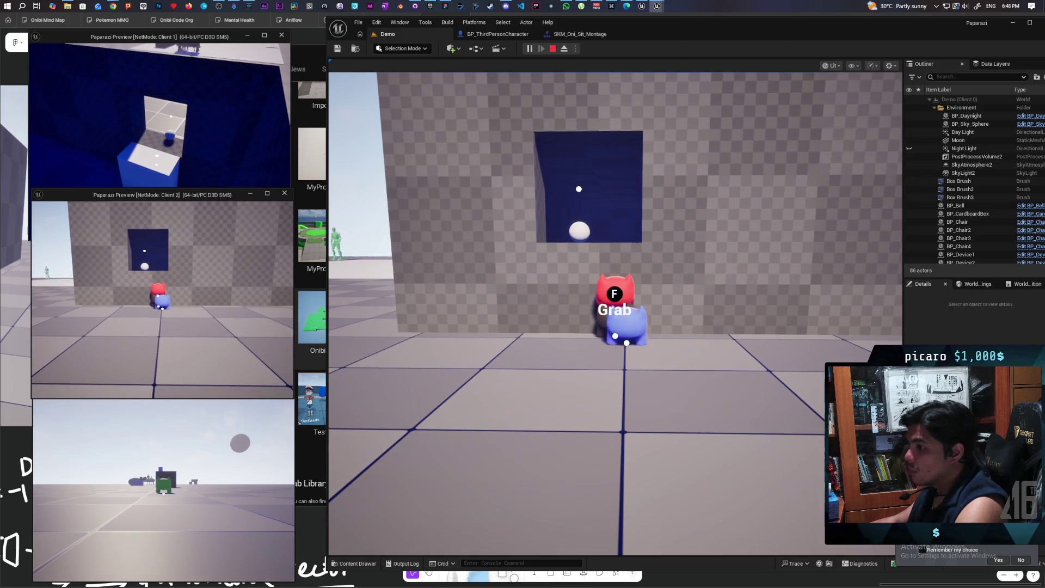
pyautogui.press('w')
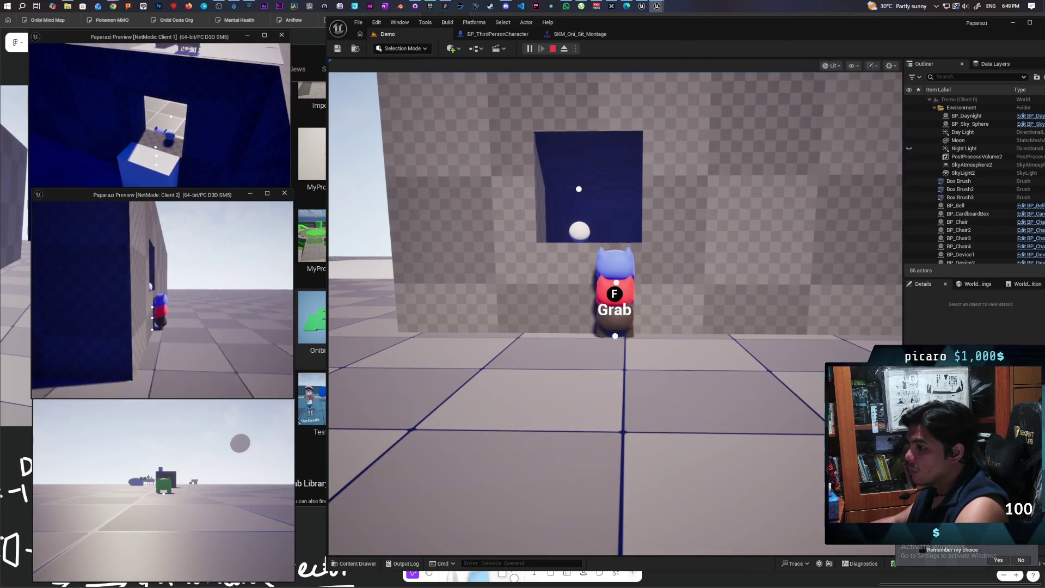
pyautogui.press('space')
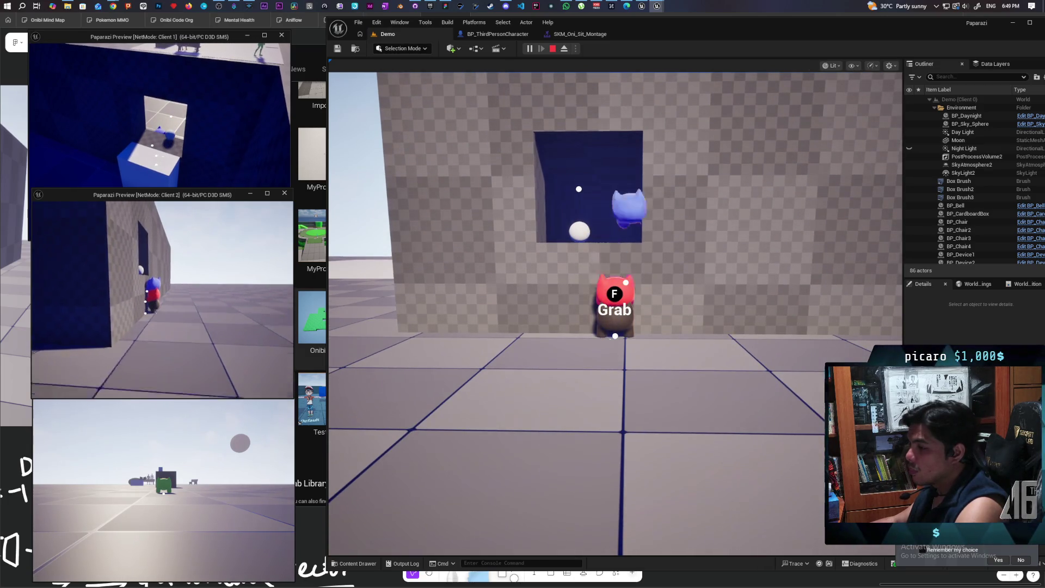
pyautogui.press('space')
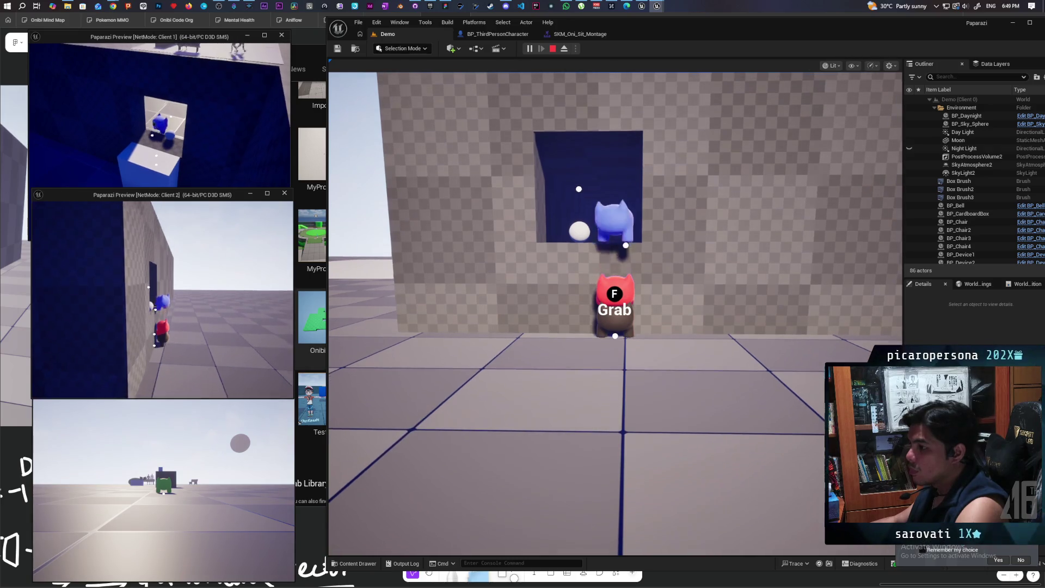
pyautogui.press('s')
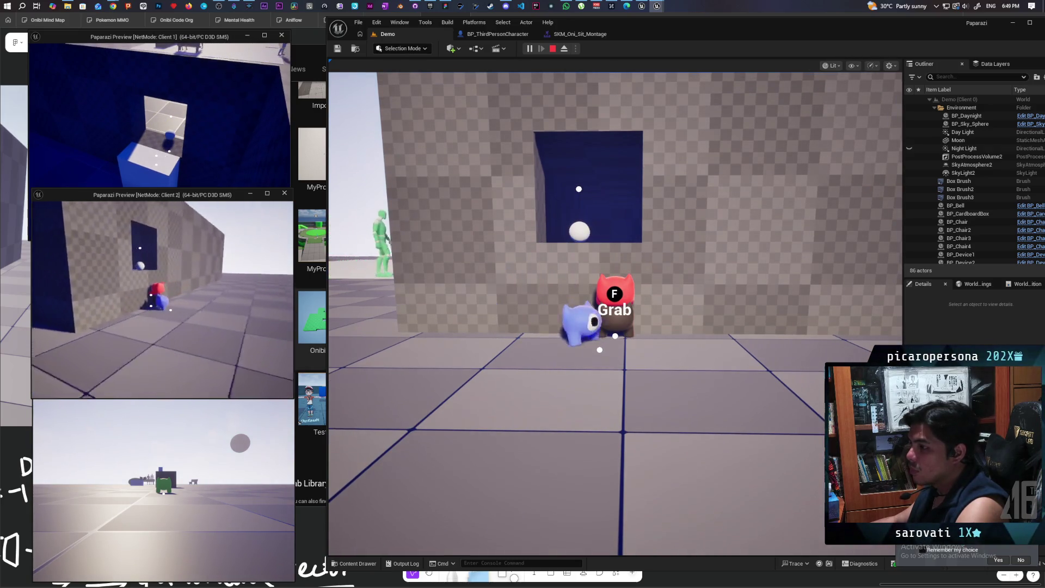
# Step: Reposition the red and blue characters and move the blue cat onto the red one
pyautogui.press('d')
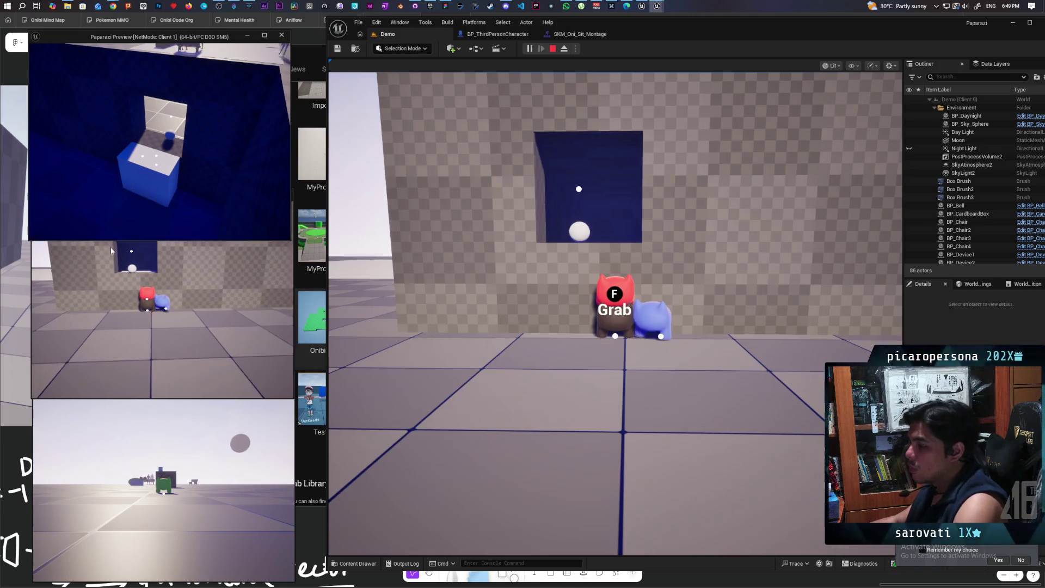
pyautogui.press('space')
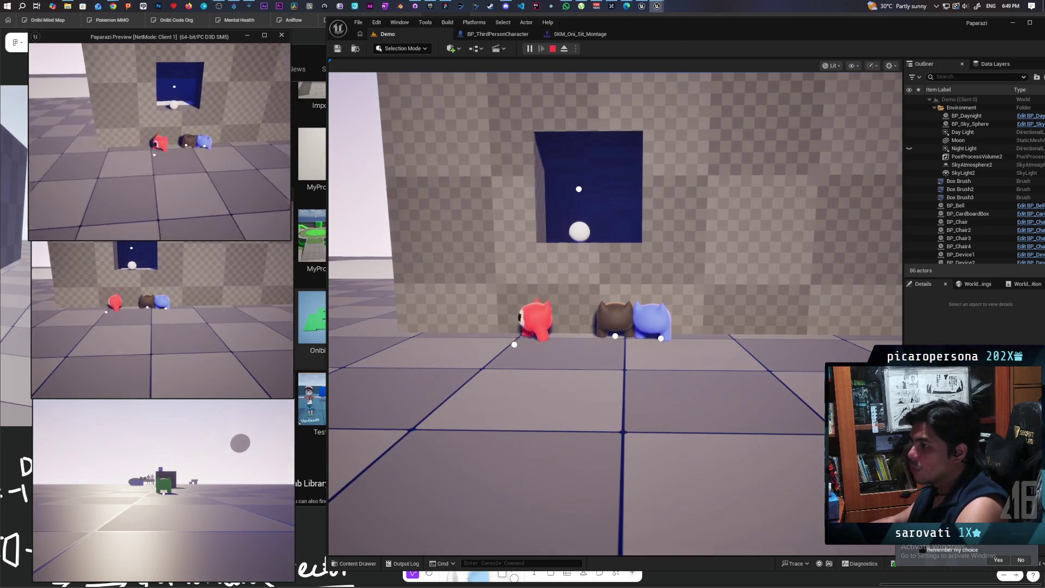
pyautogui.press('d')
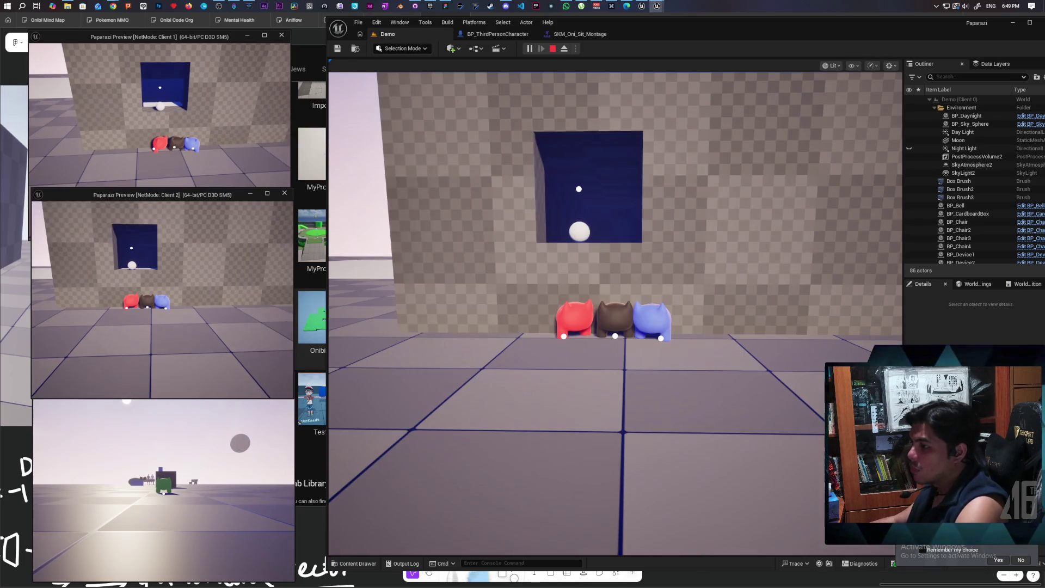
pyautogui.press('a')
pyautogui.press('space')
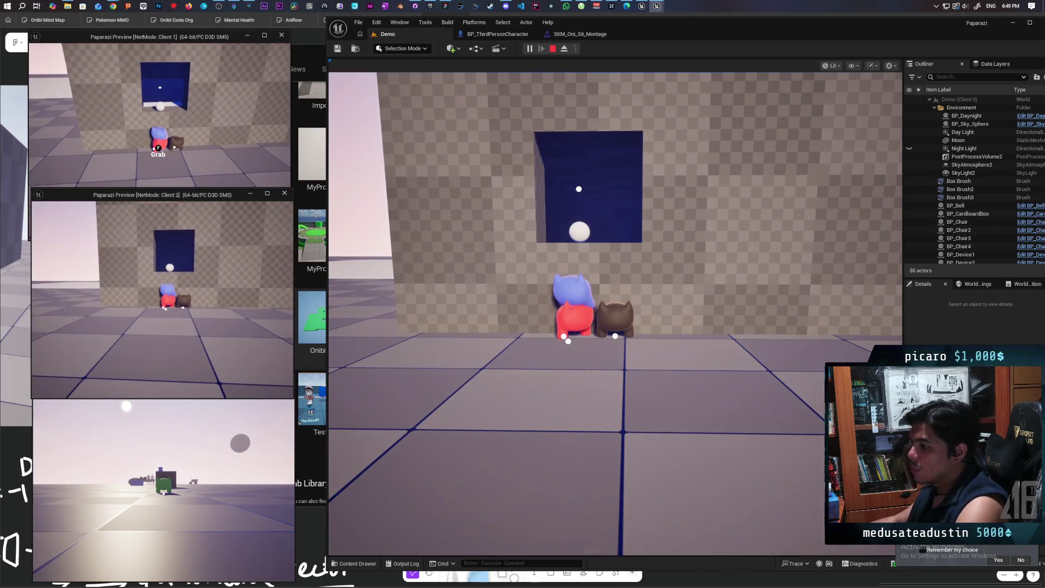
# Step: Stack the brown cat on the blue cat, launch it into the wall opening, and stop the session
pyautogui.click(612, 280)
pyautogui.press('w')
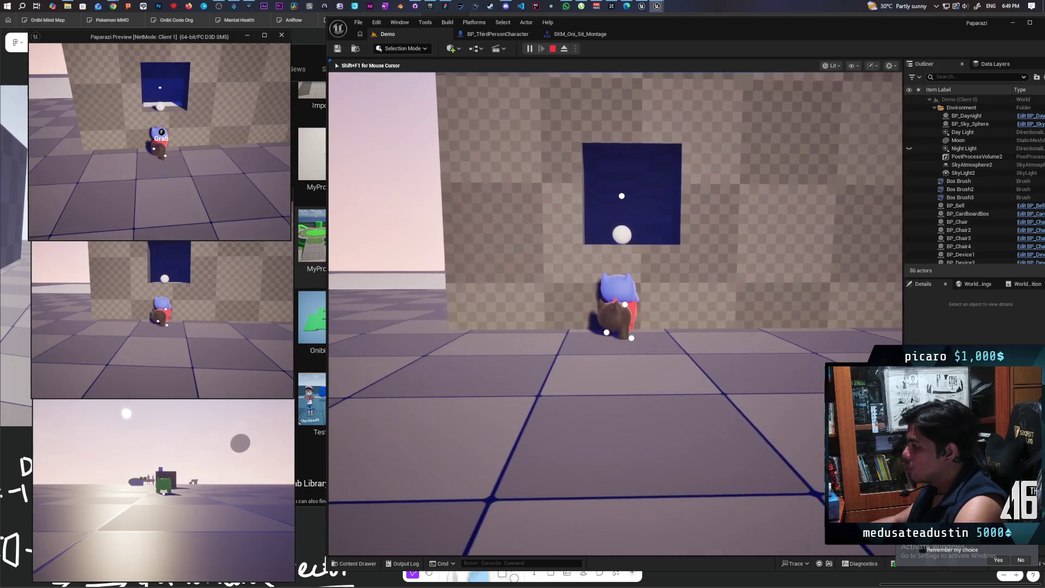
pyautogui.press('space')
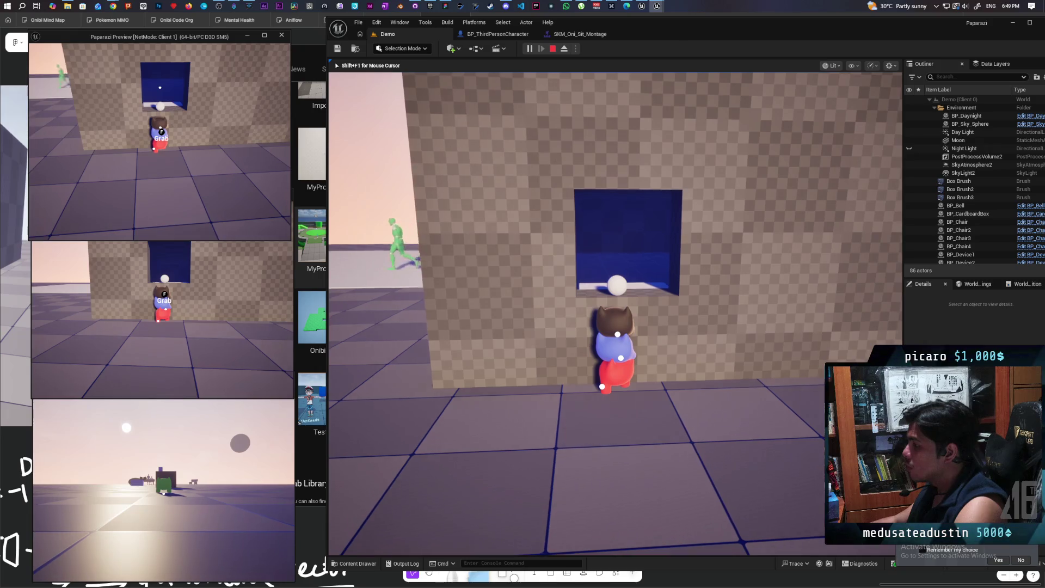
pyautogui.press('space')
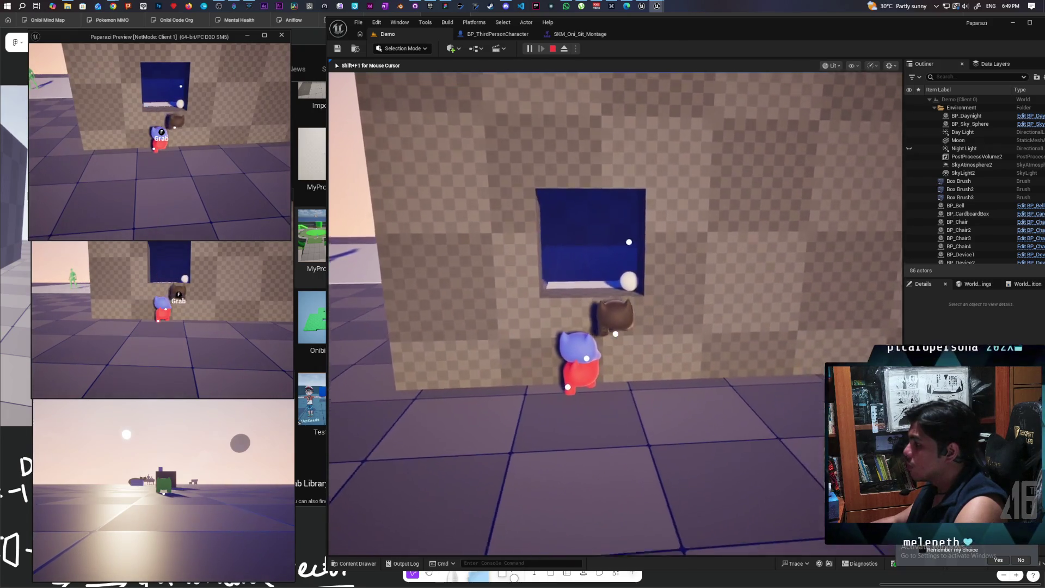
pyautogui.press('s')
pyautogui.press('space')
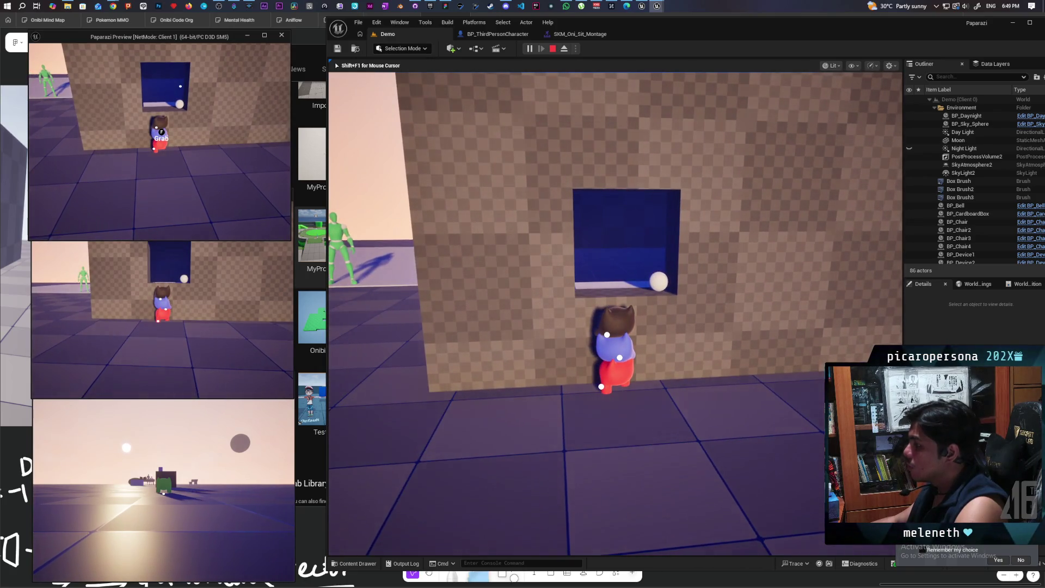
pyautogui.press('space')
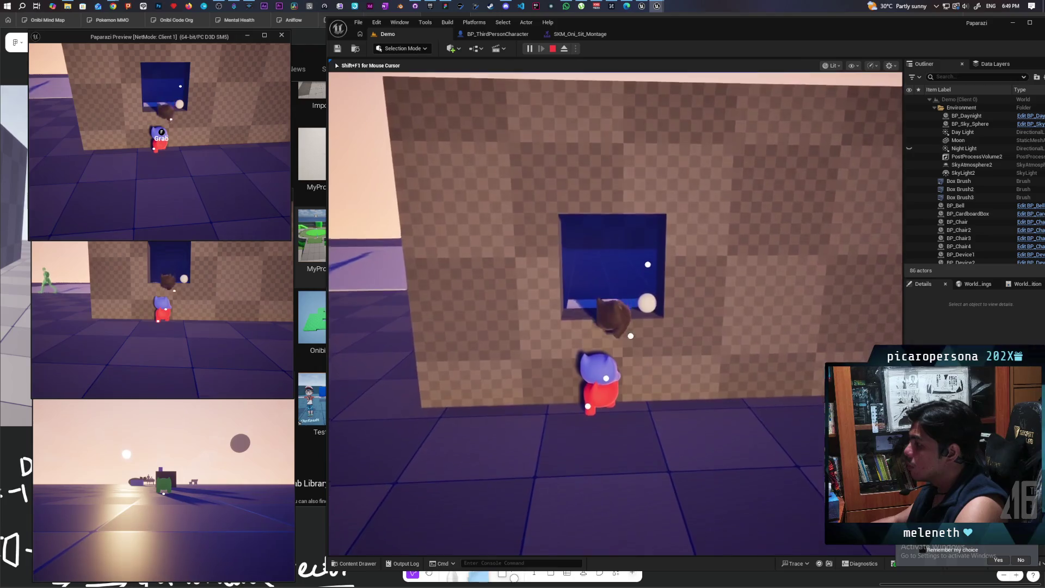
pyautogui.press('Escape')
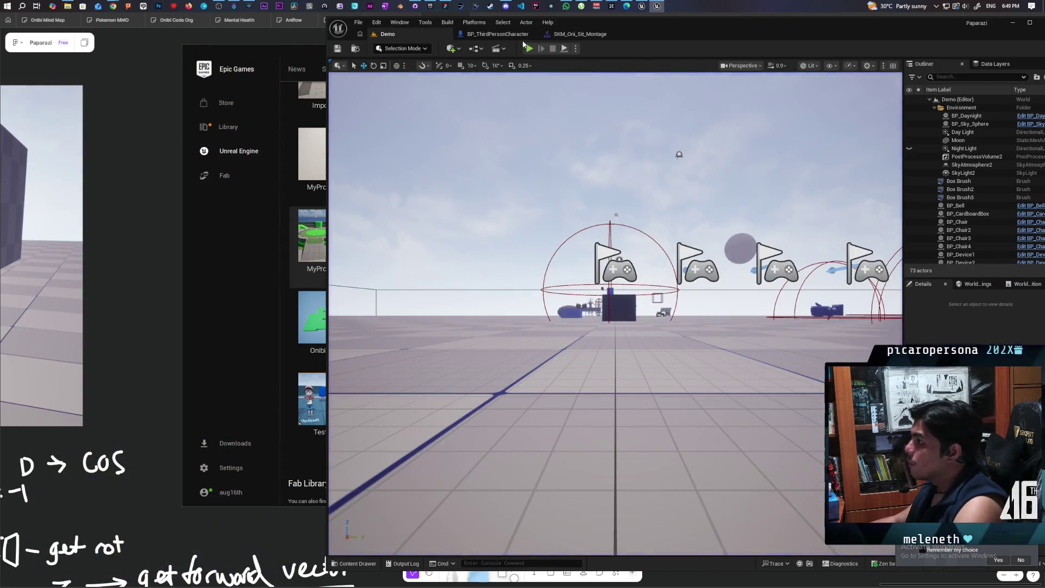
# Step: Open BP_ThirdPersonCharacter and go into the DetachFromStack function graph
pyautogui.click(518, 35)
pyautogui.scroll(-4, 707, 161)
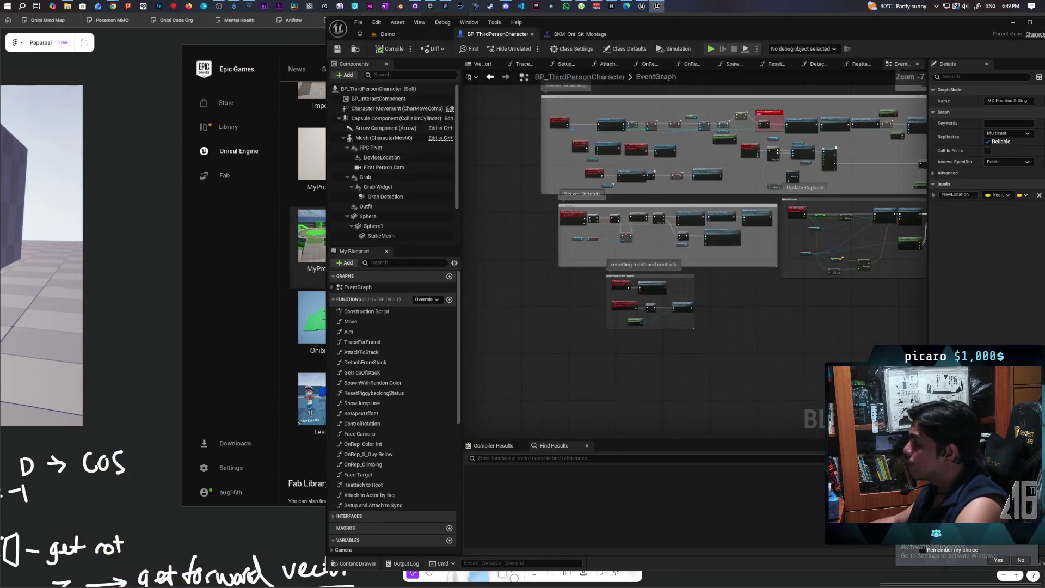
pyautogui.scroll(4, 707, 161)
pyautogui.scroll(-2, 693, 207)
pyautogui.moveTo(692, 207)
pyautogui.mouseDown()
pyautogui.moveTo(616, 317)
pyautogui.moveTo(621, 291)
pyautogui.moveTo(604, 275)
pyautogui.moveTo(558, 281)
pyautogui.mouseUp()
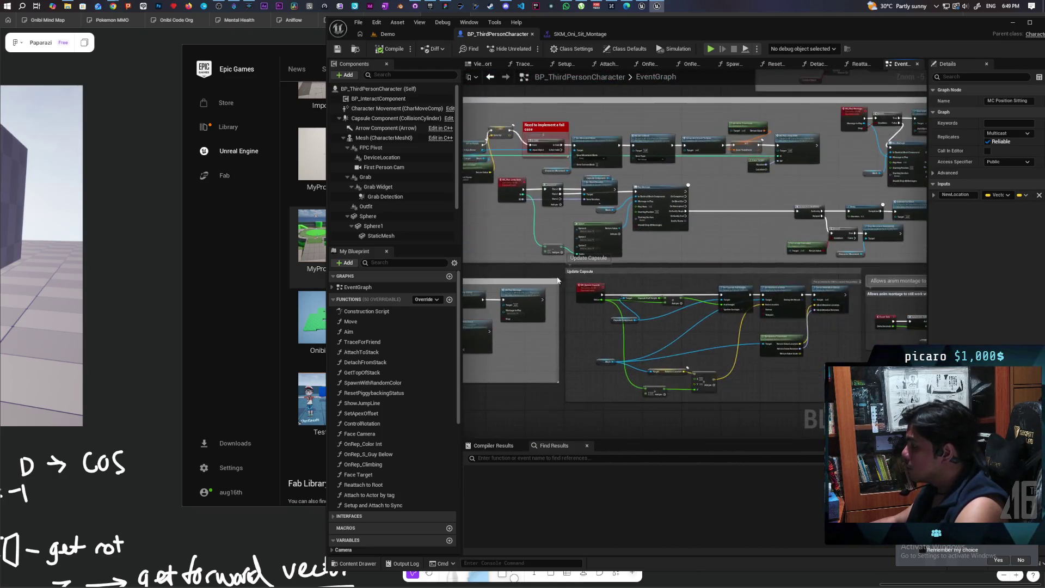
pyautogui.scroll(3, 558, 281)
pyautogui.doubleClick(594, 232)
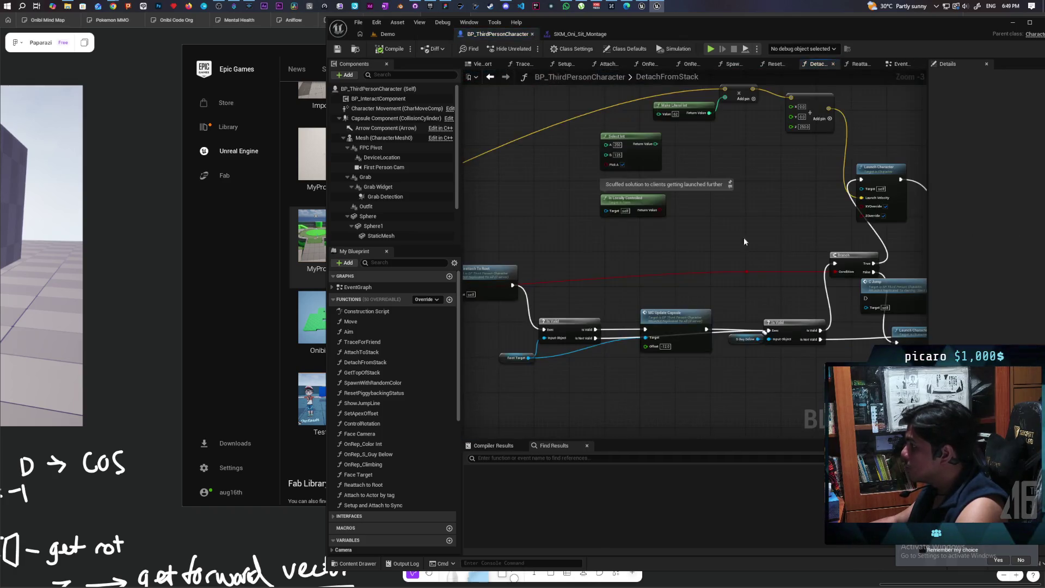
# Step: Change Launch Character's Z velocity from 250 to 300 and start a new multiplayer test from Demo
pyautogui.moveTo(643, 278)
pyautogui.mouseDown()
pyautogui.moveTo(736, 274)
pyautogui.moveTo(652, 200)
pyautogui.moveTo(618, 222)
pyautogui.moveTo(560, 144)
pyautogui.moveTo(562, 306)
pyautogui.moveTo(497, 85)
pyautogui.mouseUp()
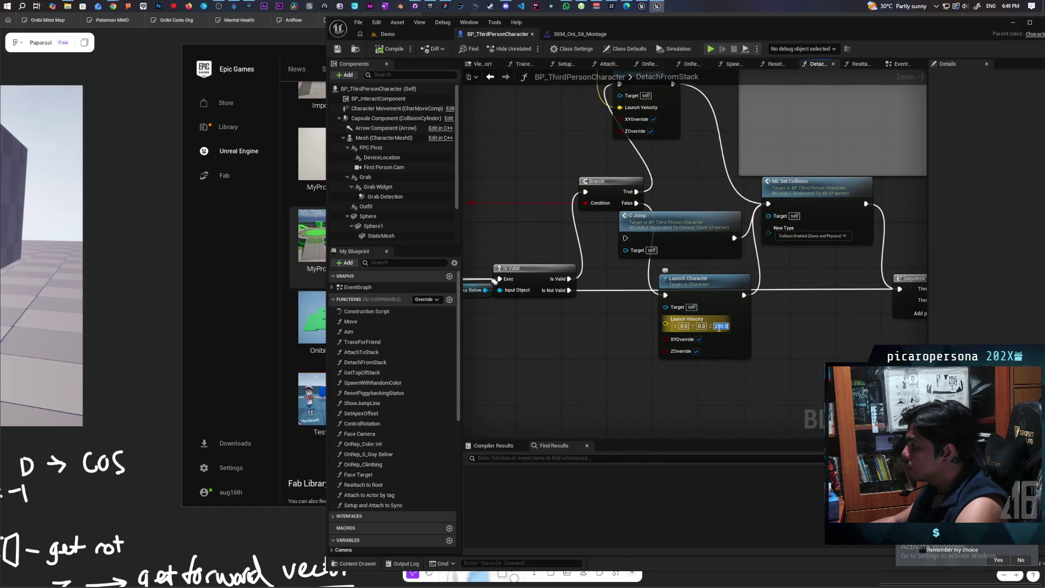
pyautogui.write('300')
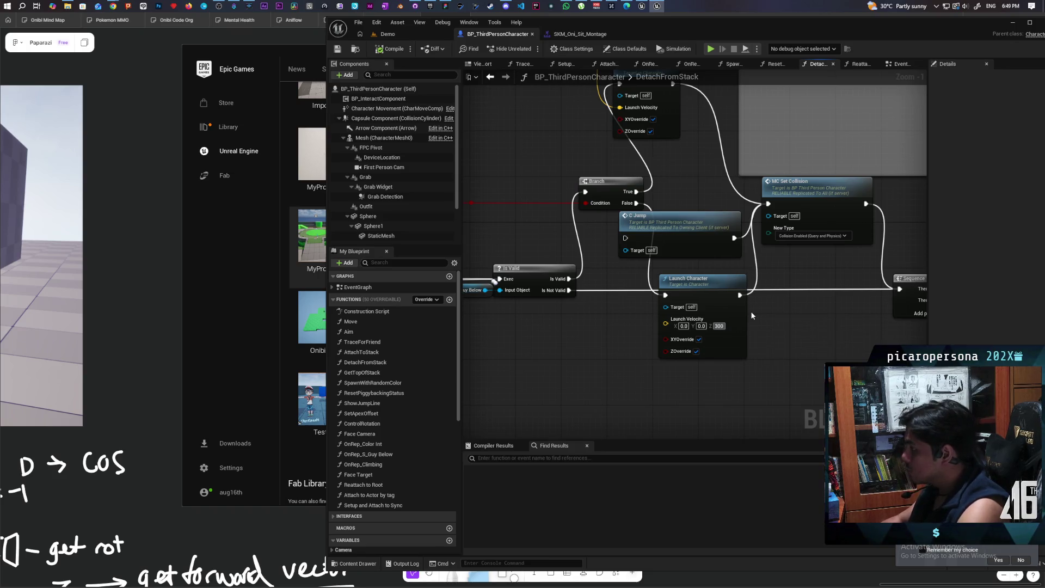
pyautogui.press('Return')
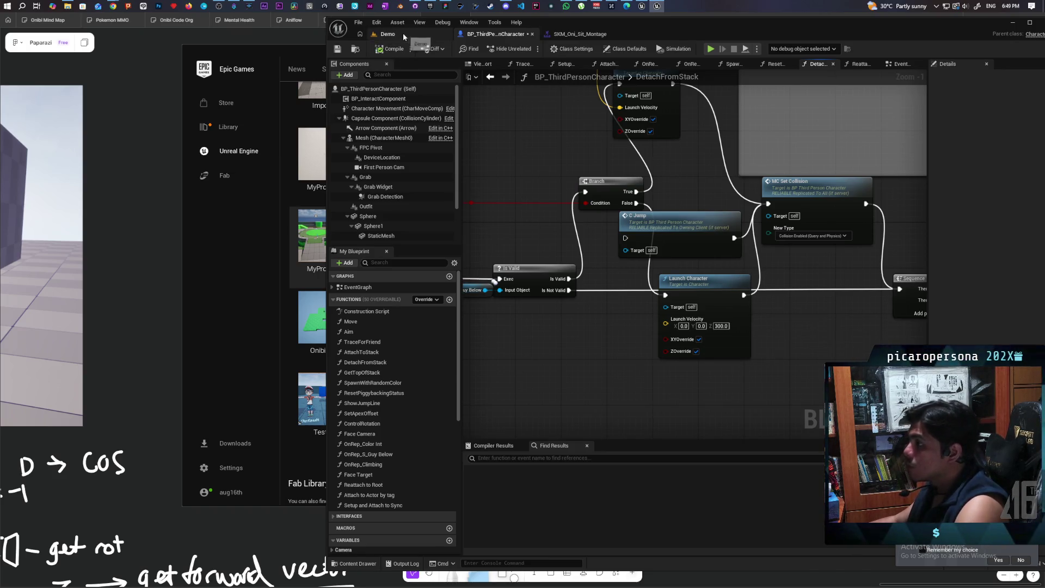
pyautogui.click(402, 34)
pyautogui.hotkey('alt', 'p')
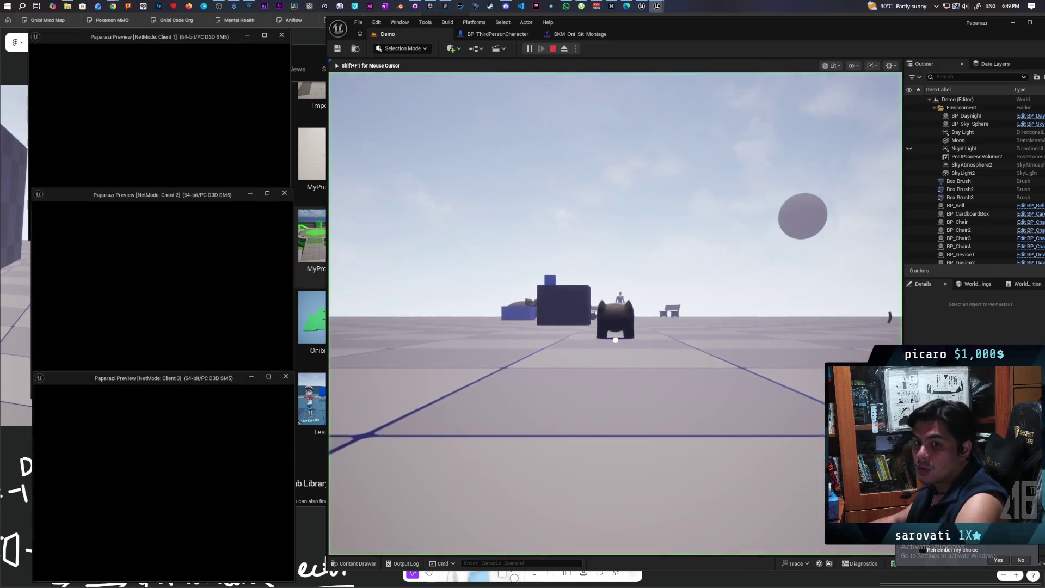
# Step: Move the black cat around the red character, hopping onto and off its head
pyautogui.press('d')
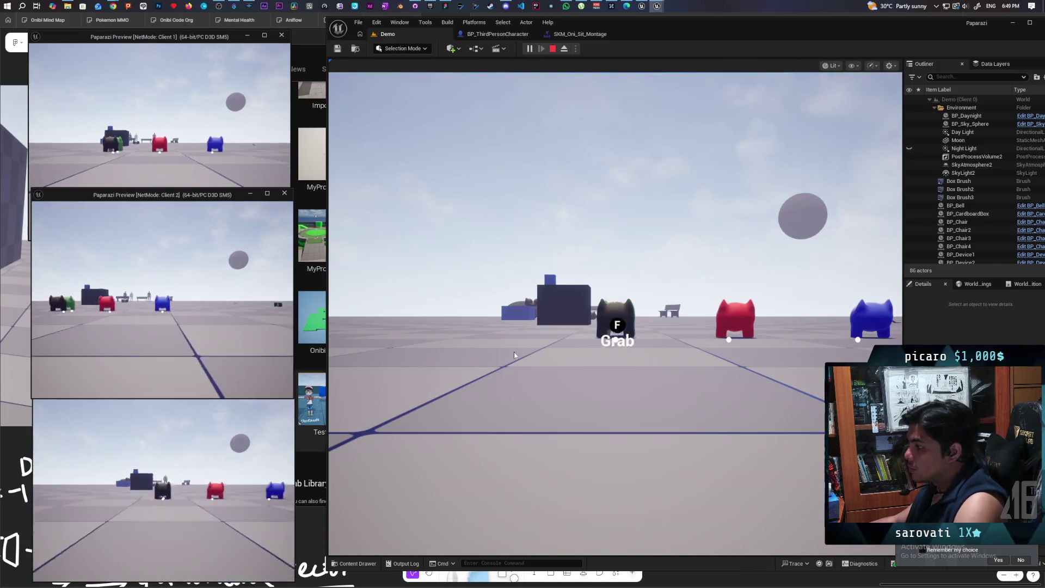
pyautogui.press('w')
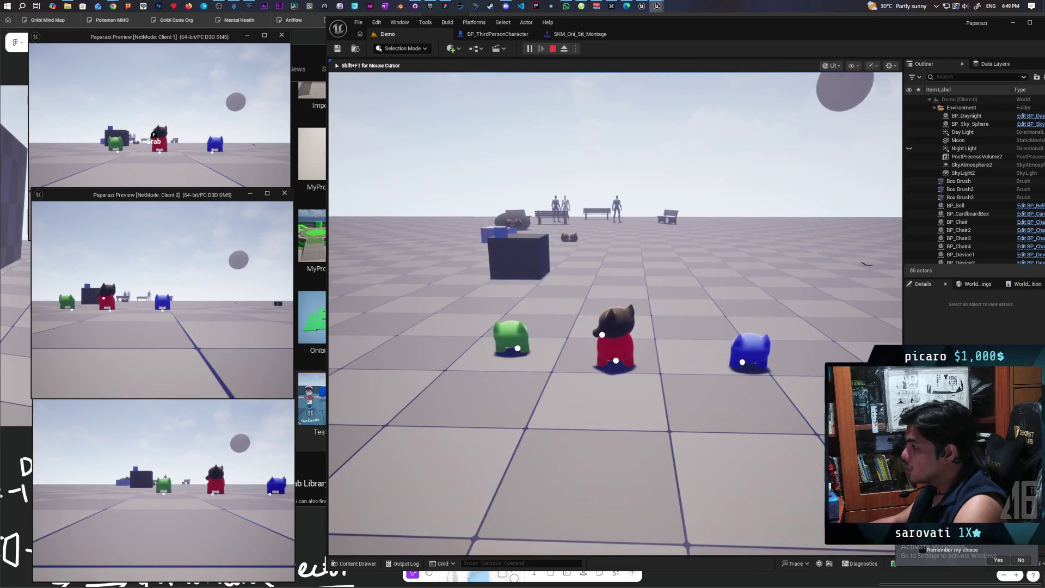
pyautogui.press('w')
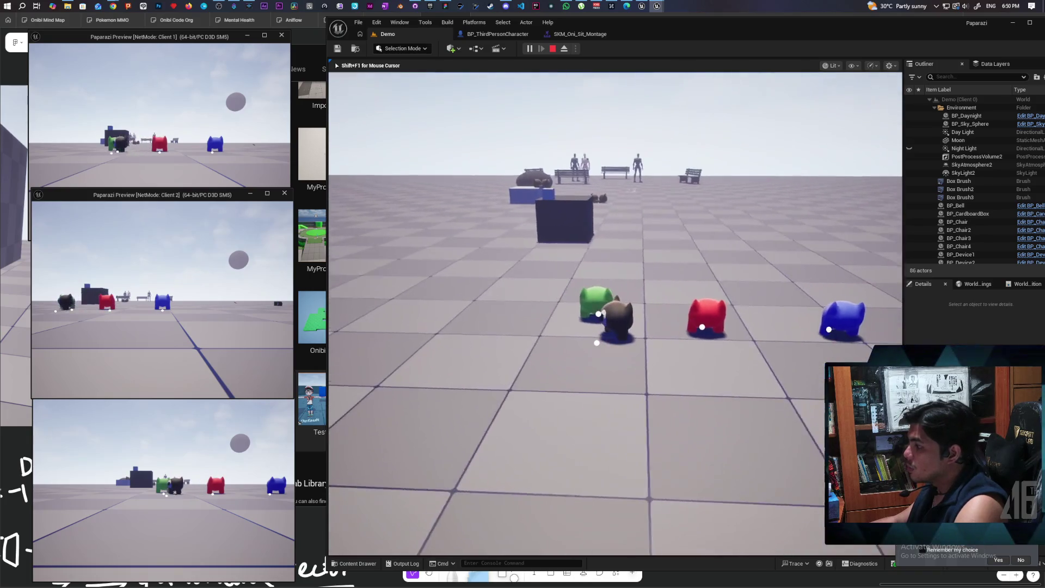
pyautogui.press('a')
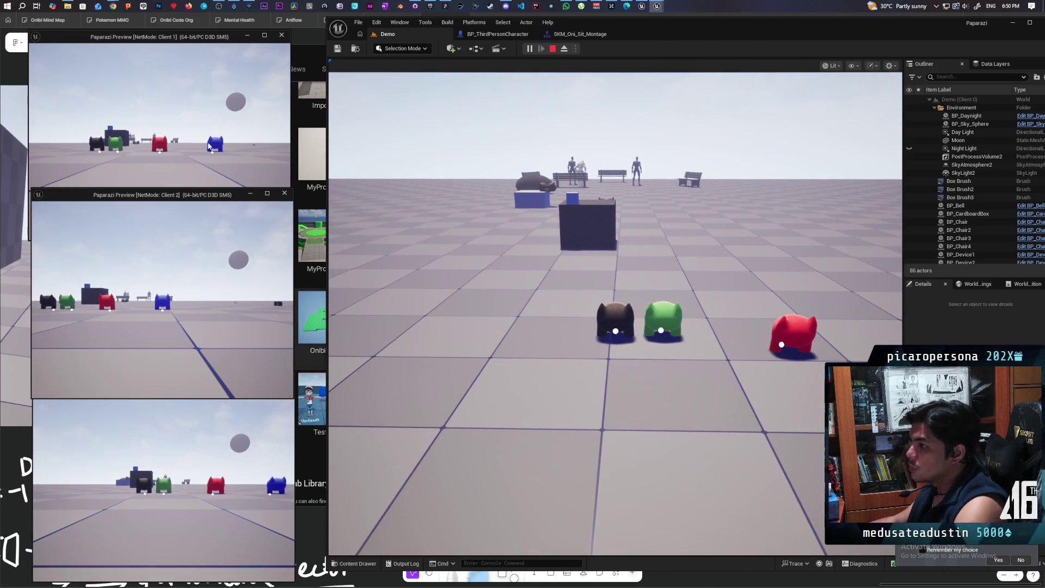
# Step: Bring the red and blue characters together from the Client 1 and Client 2 windows
pyautogui.click(209, 146)
pyautogui.press('w')
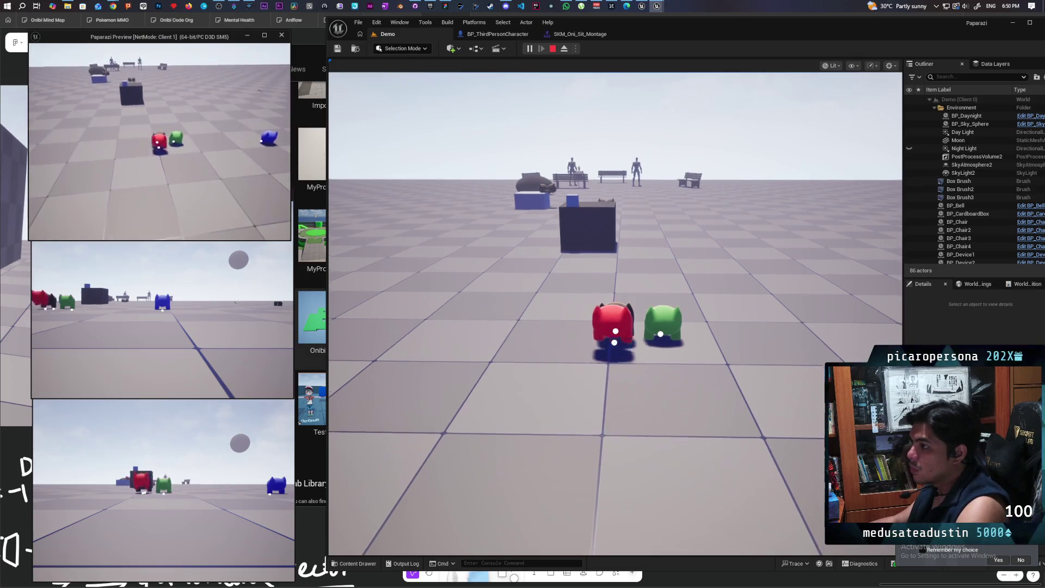
pyautogui.click(162, 322)
pyautogui.press('w')
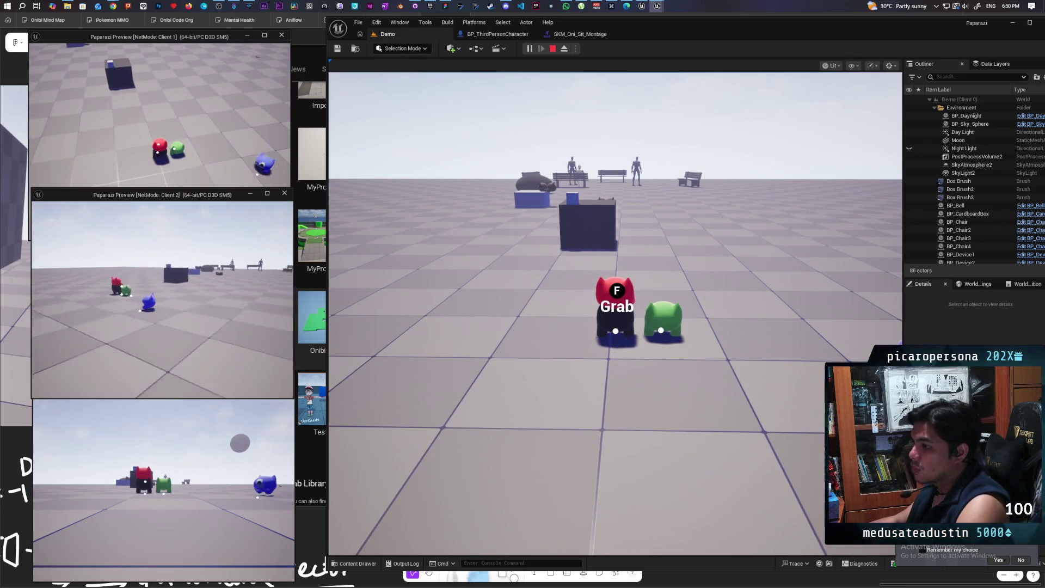
pyautogui.press('w')
pyautogui.hotkey('alt', 'Tab')
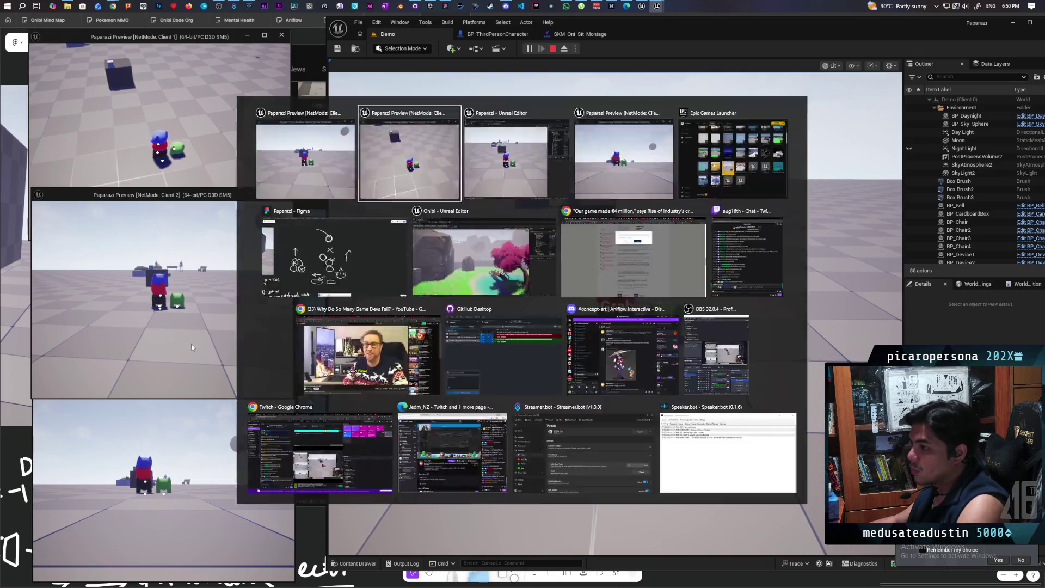
pyautogui.press('Tab')
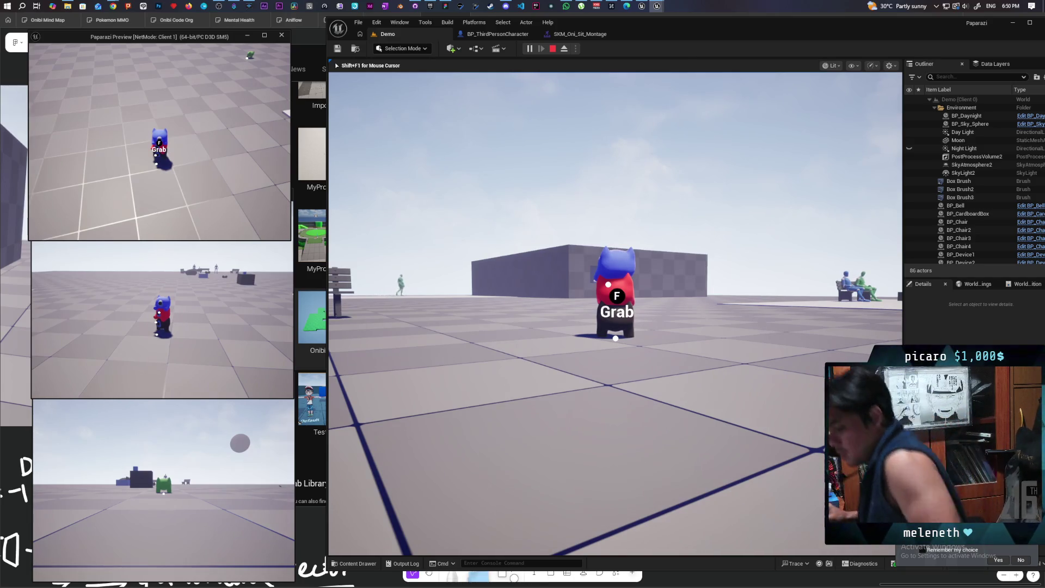
# Step: Walk to the checkered wall and test mounting red's head and detaching onto the window ledge
pyautogui.press('w')
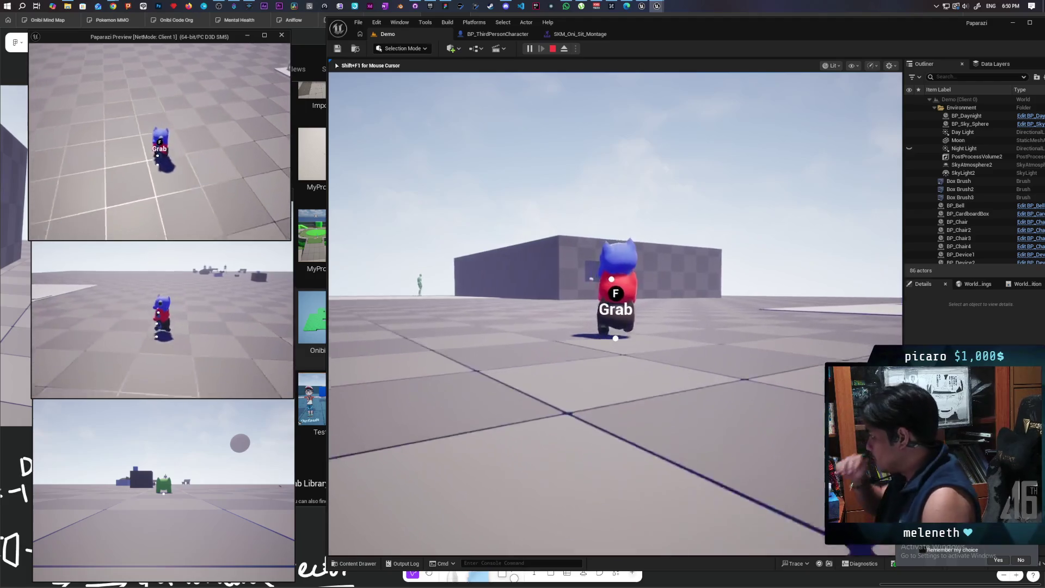
pyautogui.press('w')
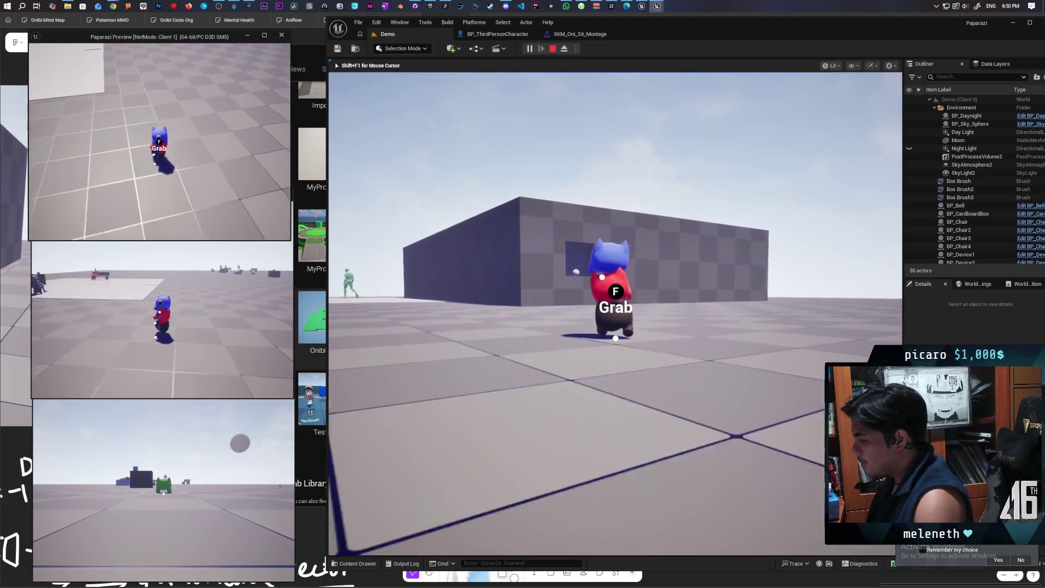
pyautogui.press('w')
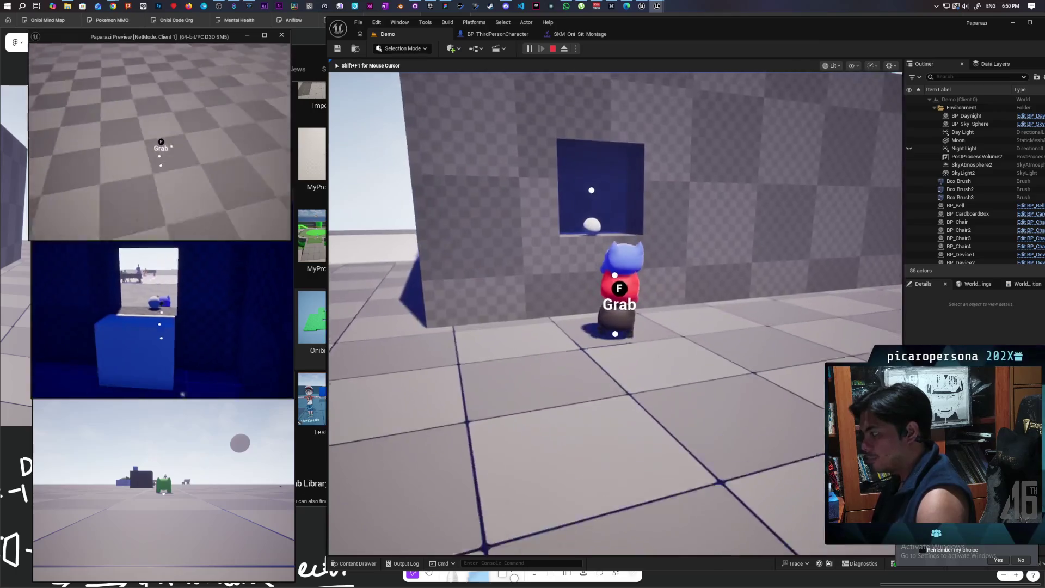
pyautogui.hotkey('shift', 'F1')
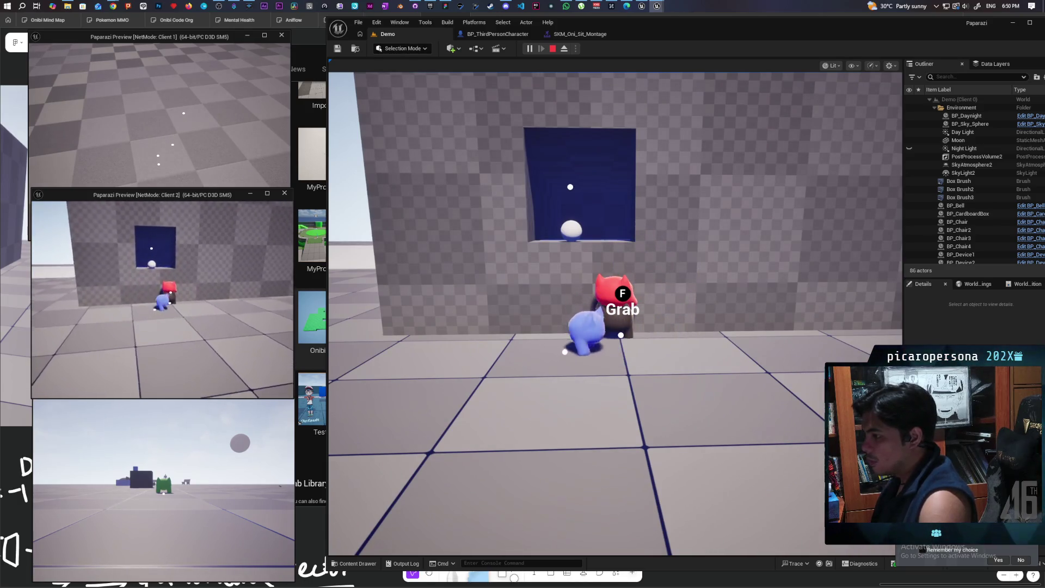
pyautogui.press('f')
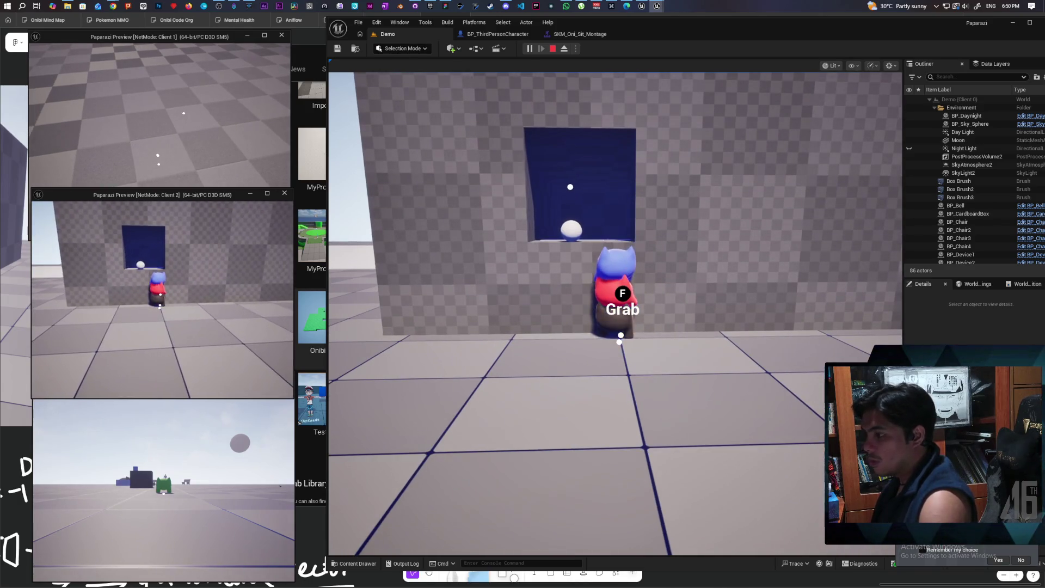
pyautogui.press('f')
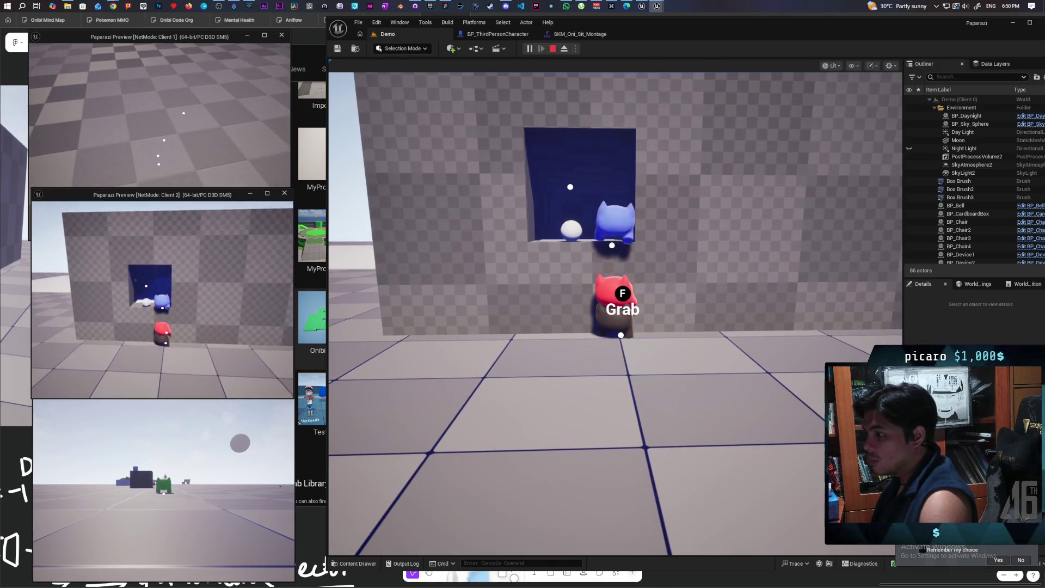
pyautogui.press('s')
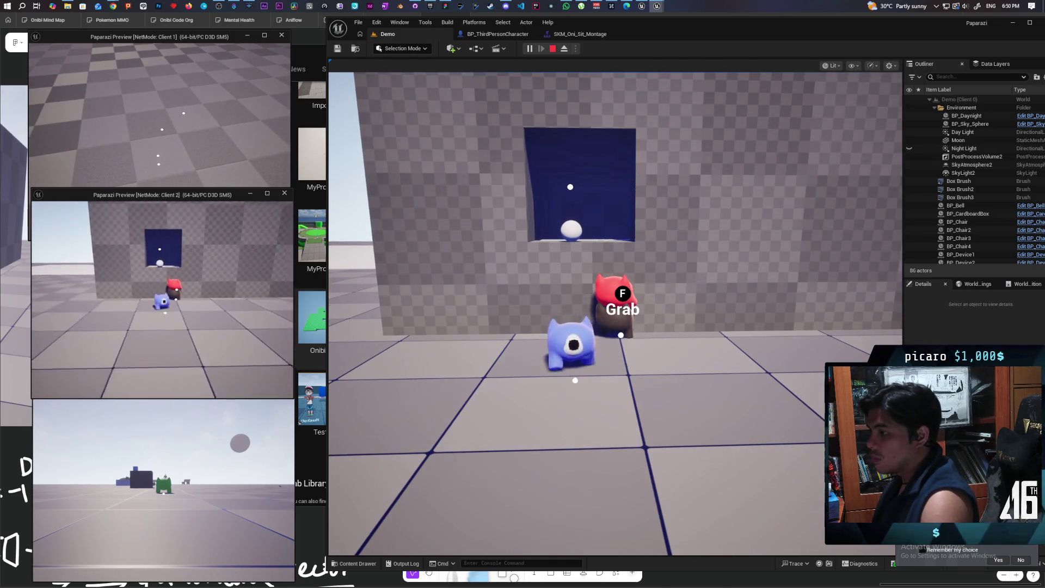
pyautogui.press('f')
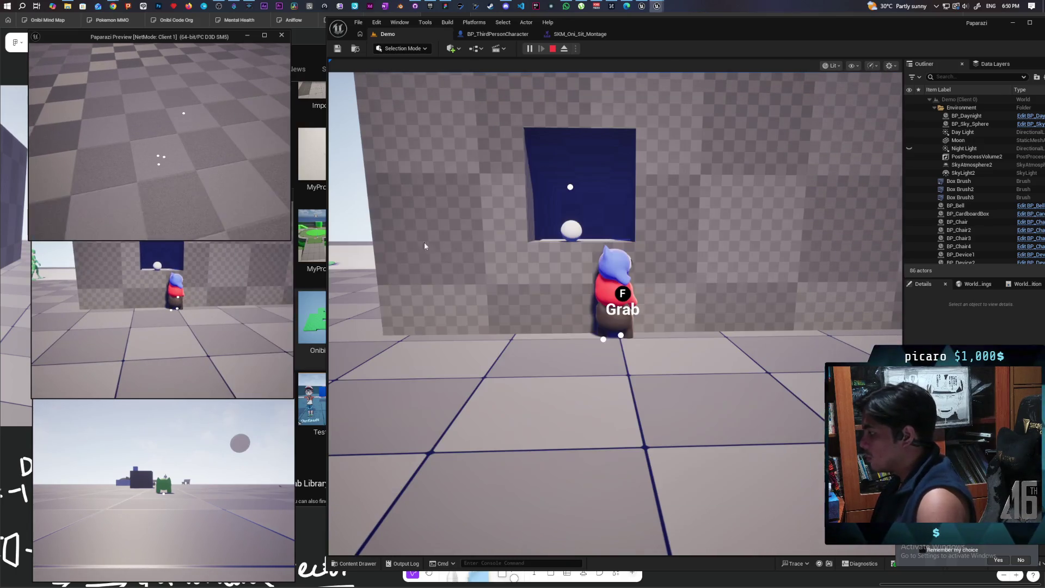
pyautogui.hotkey('shift', 'F1')
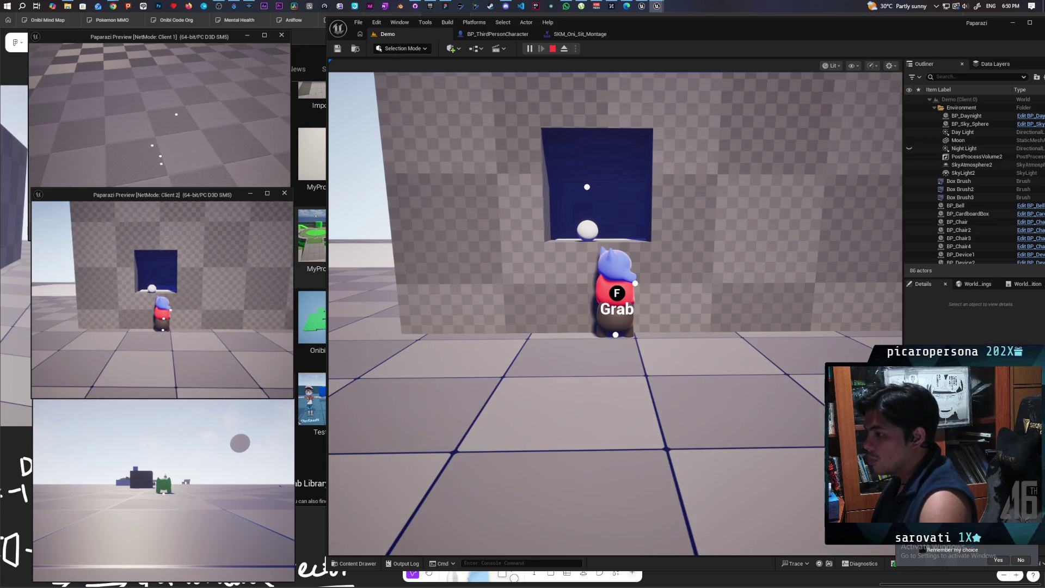
# Step: Repeatedly launch the blue character from red's head into the blue alcove and drop back down
pyautogui.press('space')
pyautogui.press('s')
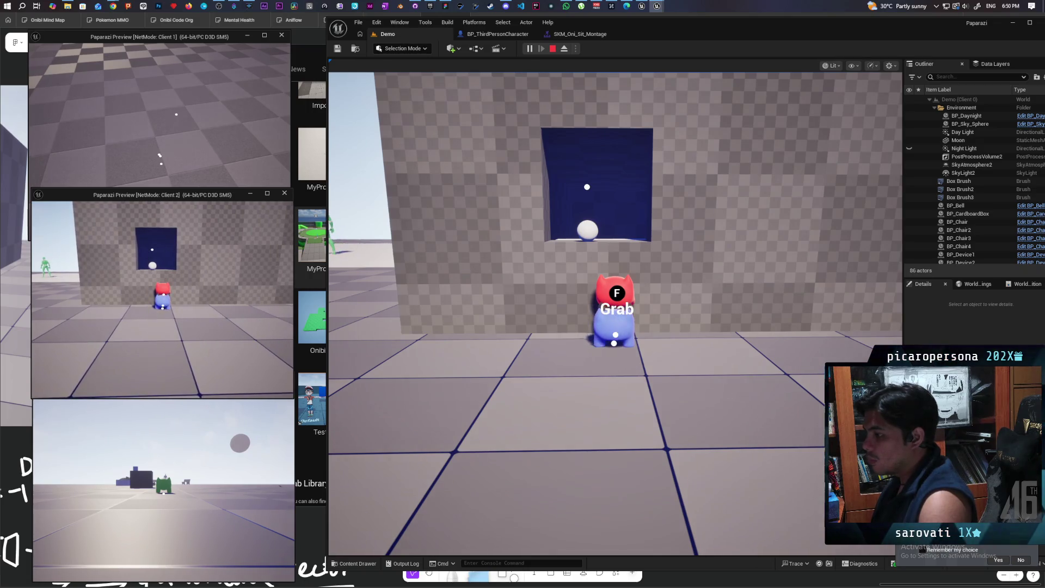
pyautogui.press('space')
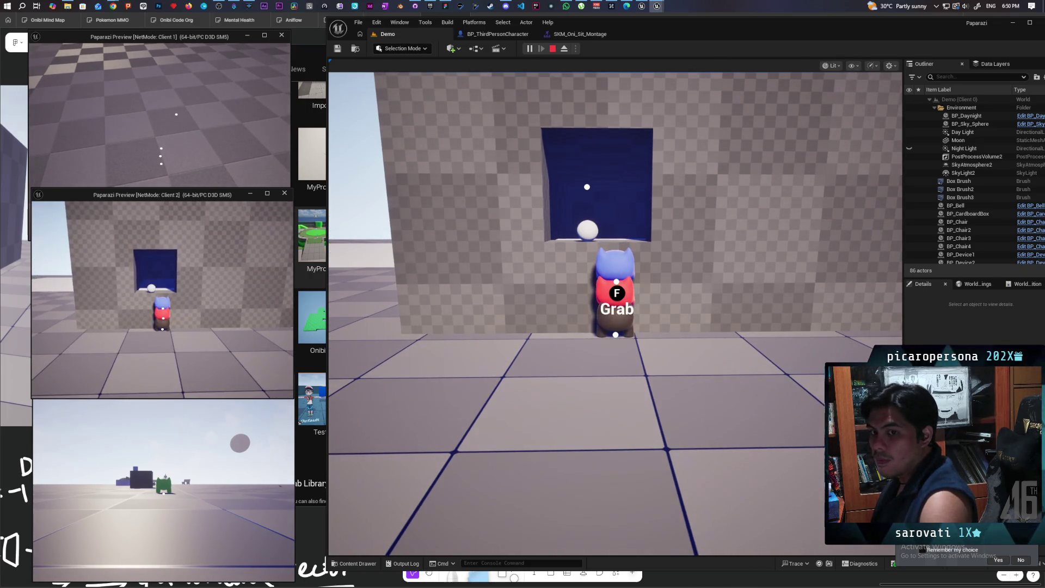
pyautogui.press('space')
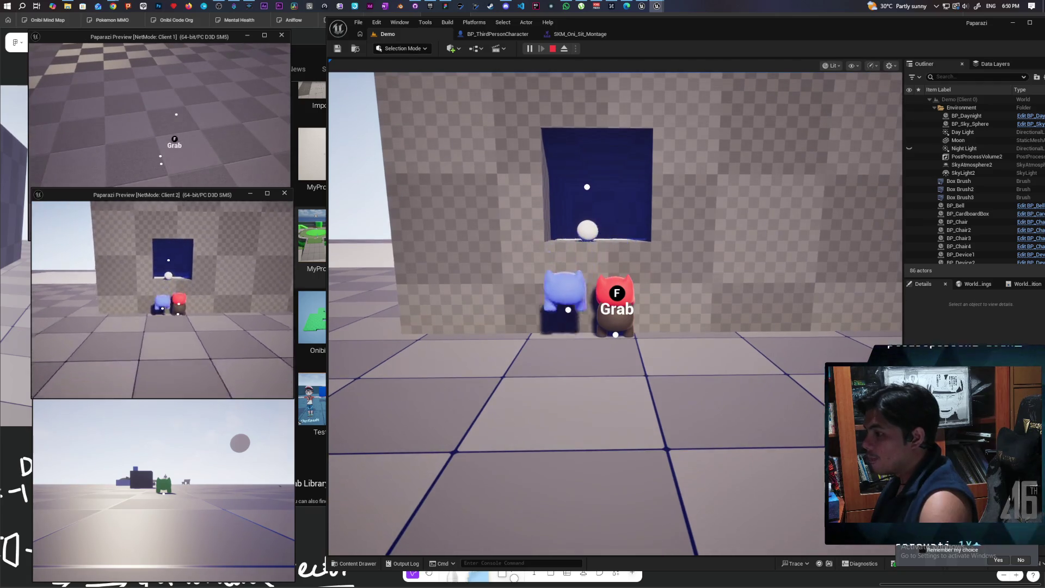
pyautogui.press('s')
pyautogui.press('space')
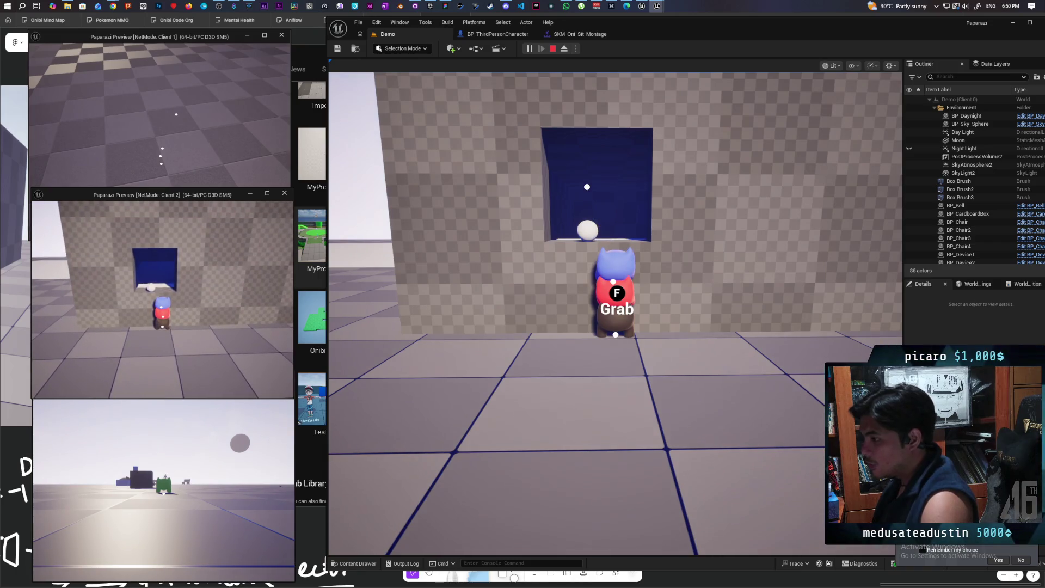
pyautogui.press('space')
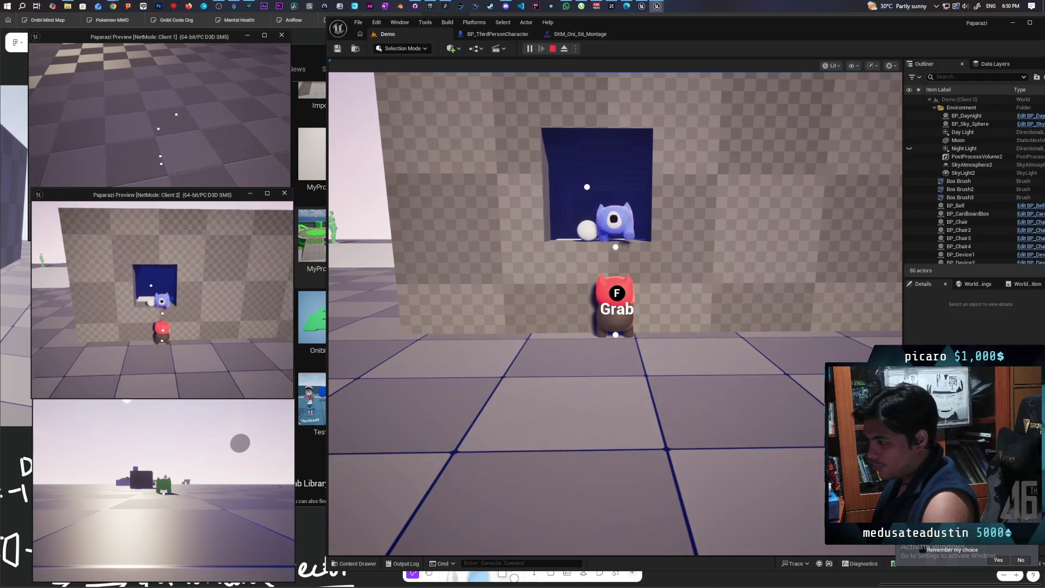
pyautogui.press('s')
pyautogui.press('space')
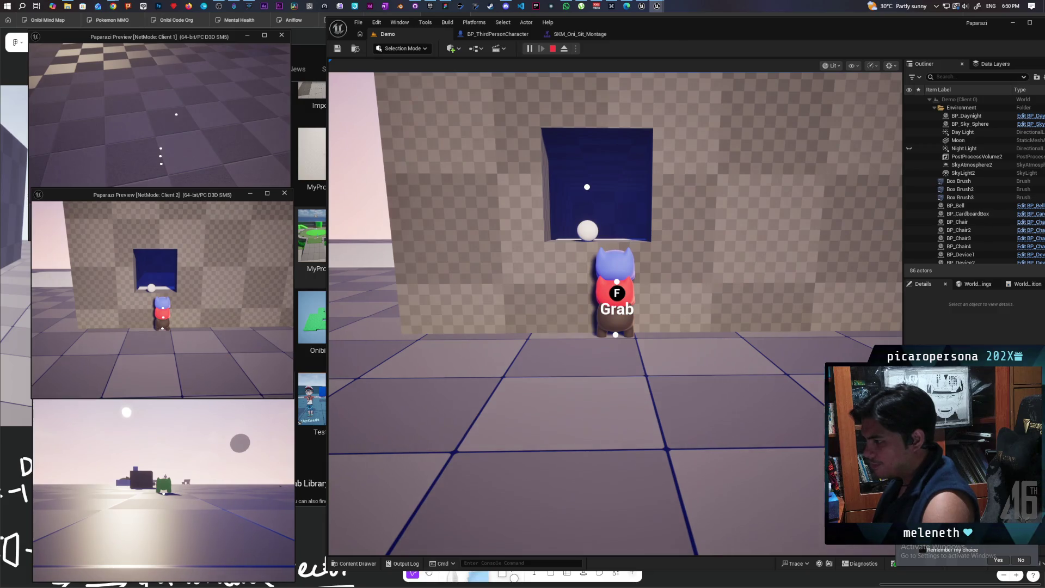
pyautogui.press('space')
pyautogui.press('w')
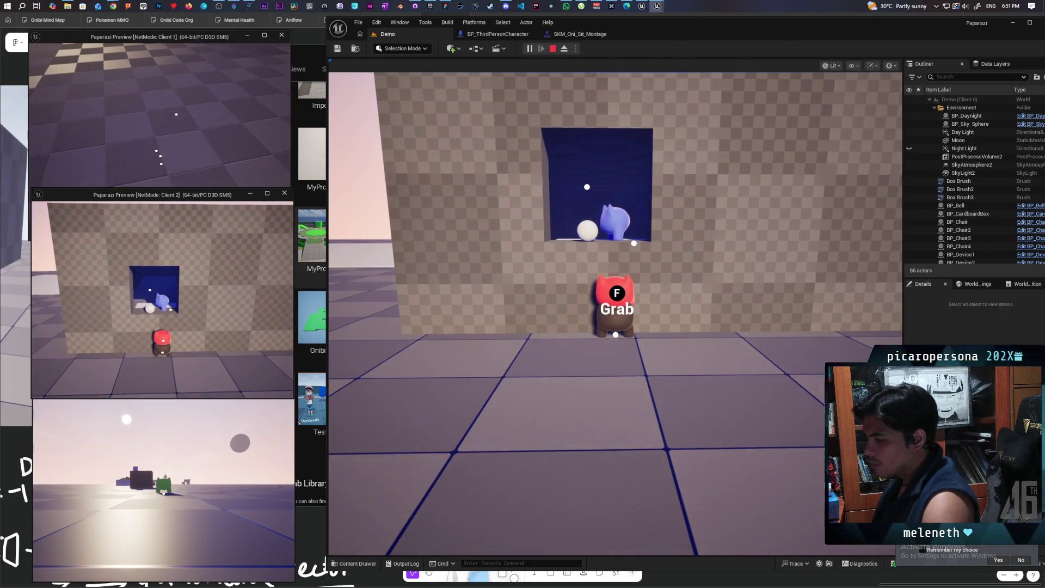
pyautogui.press('a')
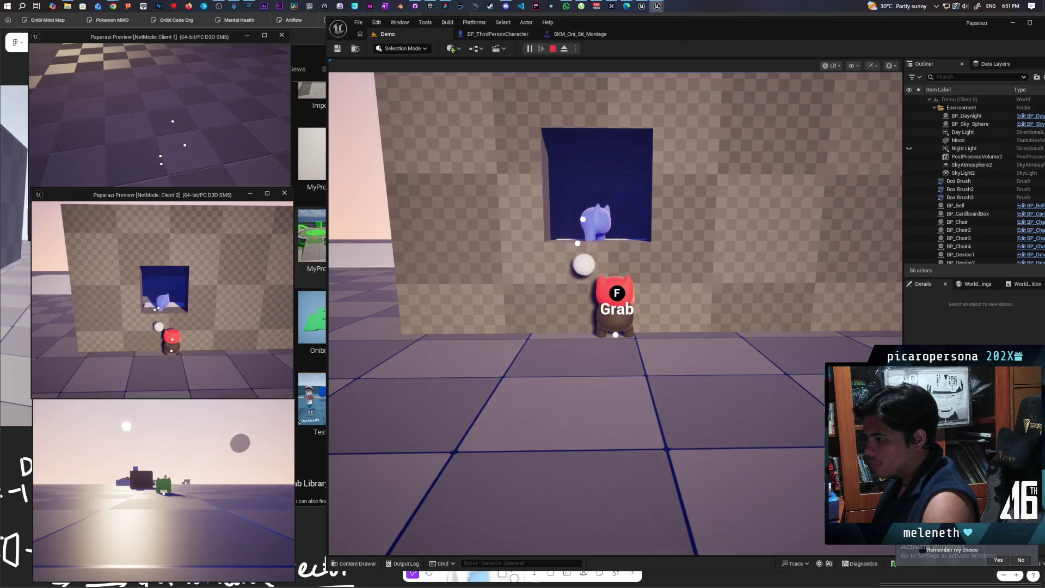
pyautogui.press('s')
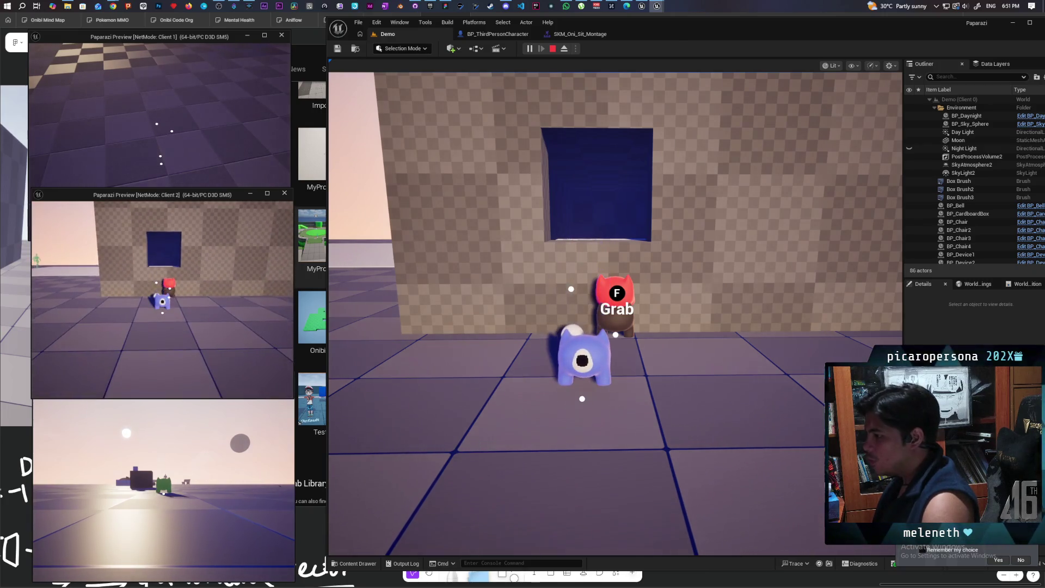
# Step: Stop the playtest, set the Launch Character Z velocity to 350, and return to Demo
pyautogui.press('Escape')
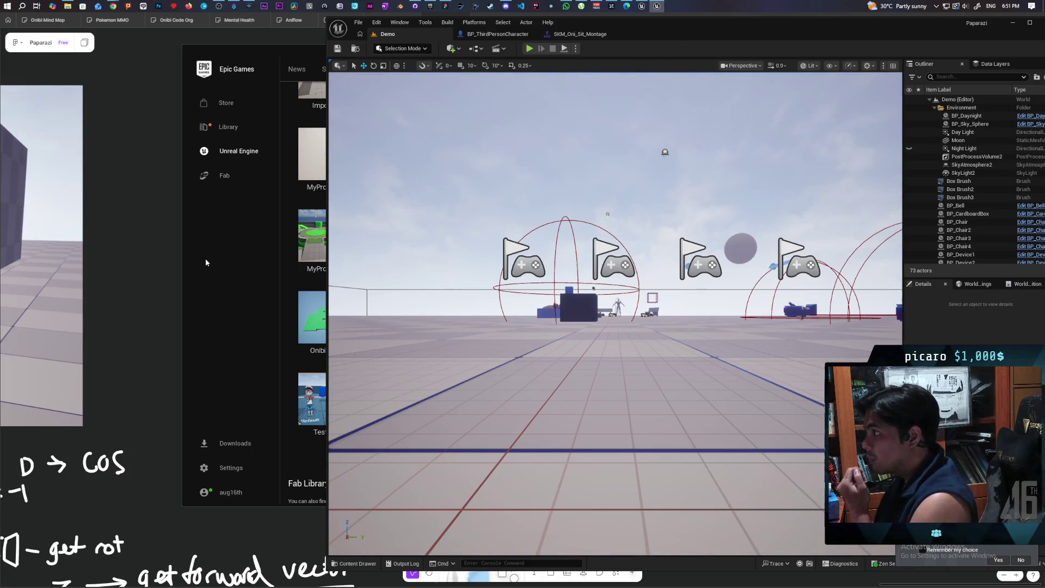
pyautogui.click(497, 34)
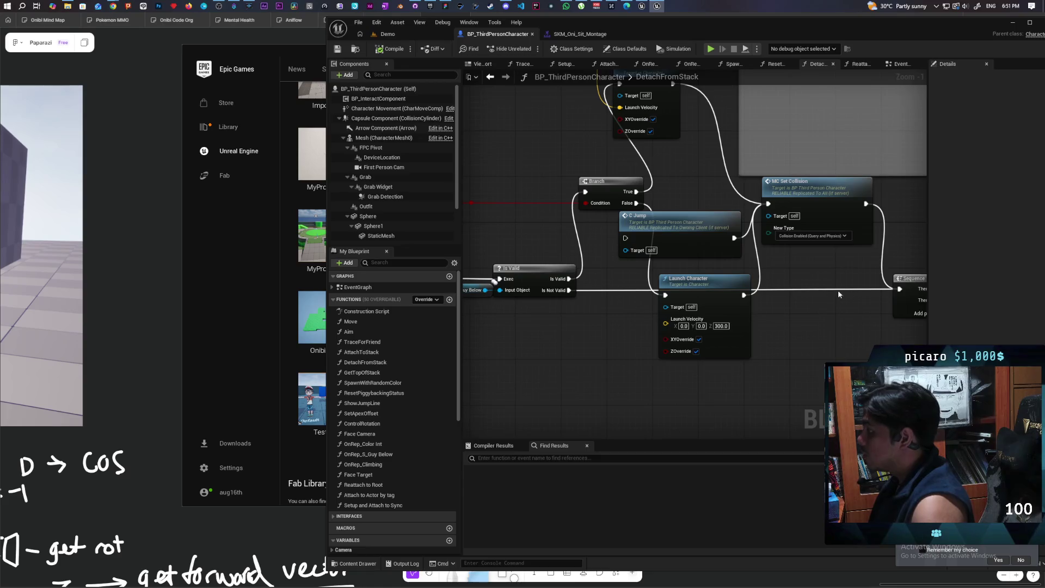
pyautogui.write('350')
pyautogui.press('Return')
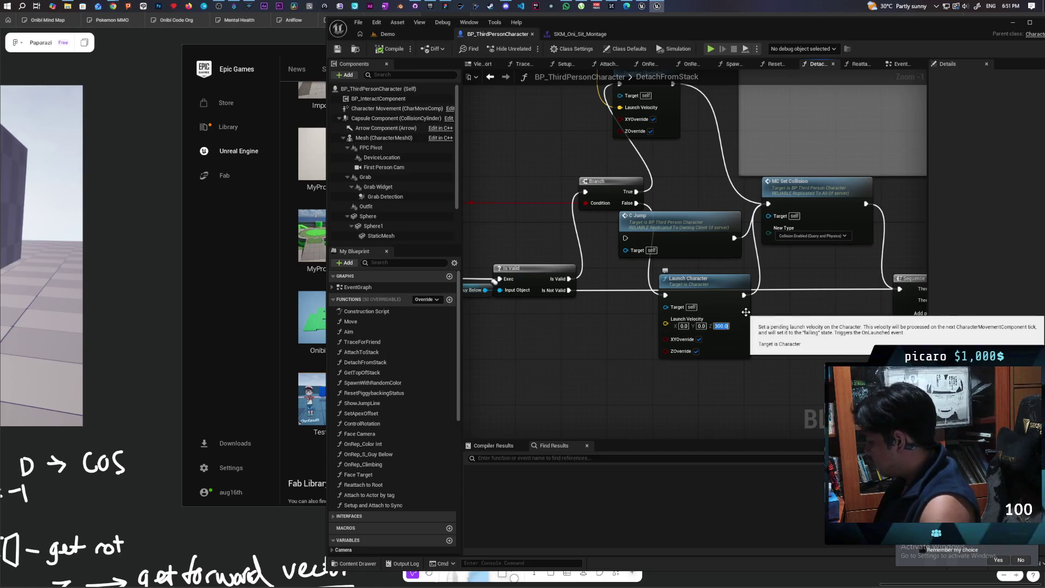
pyautogui.click(408, 36)
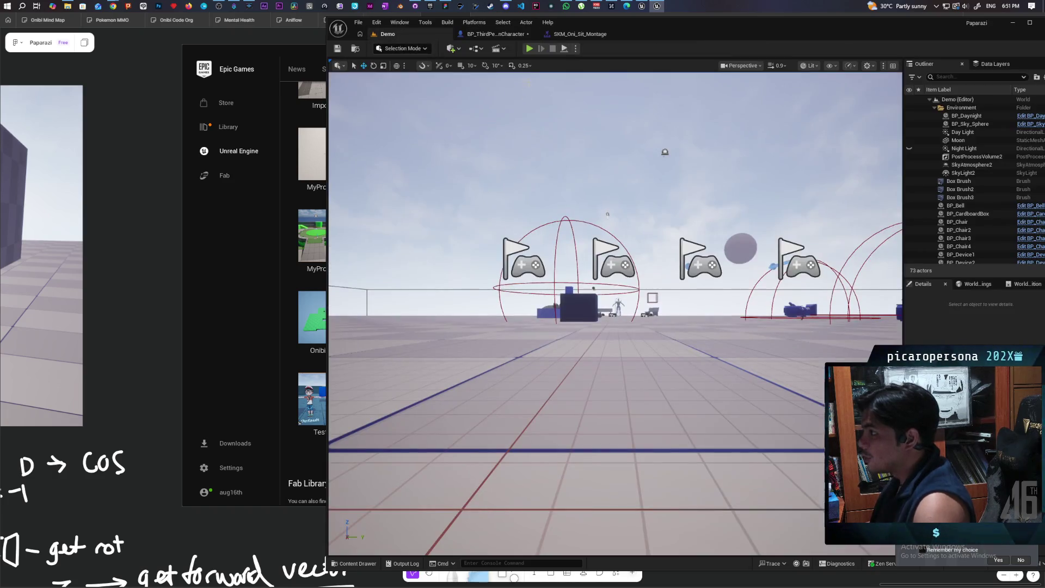
pyautogui.click(529, 49)
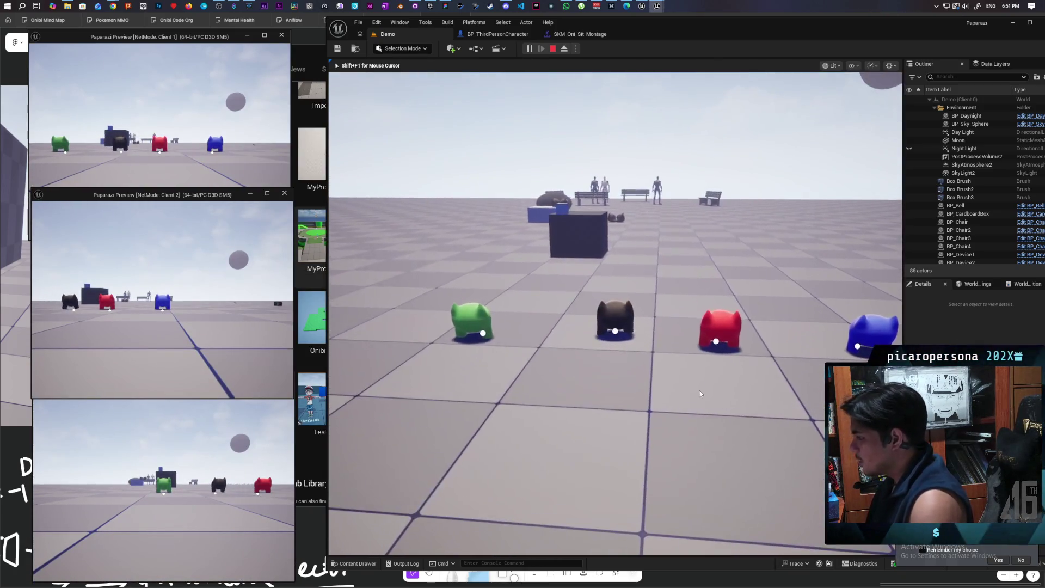
pyautogui.click(230, 149)
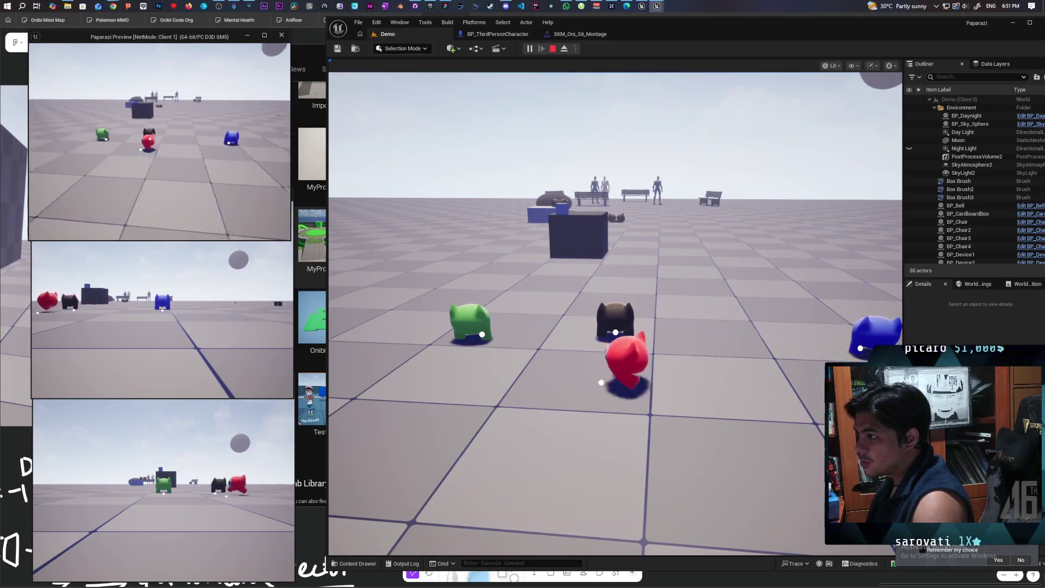
pyautogui.click(163, 327)
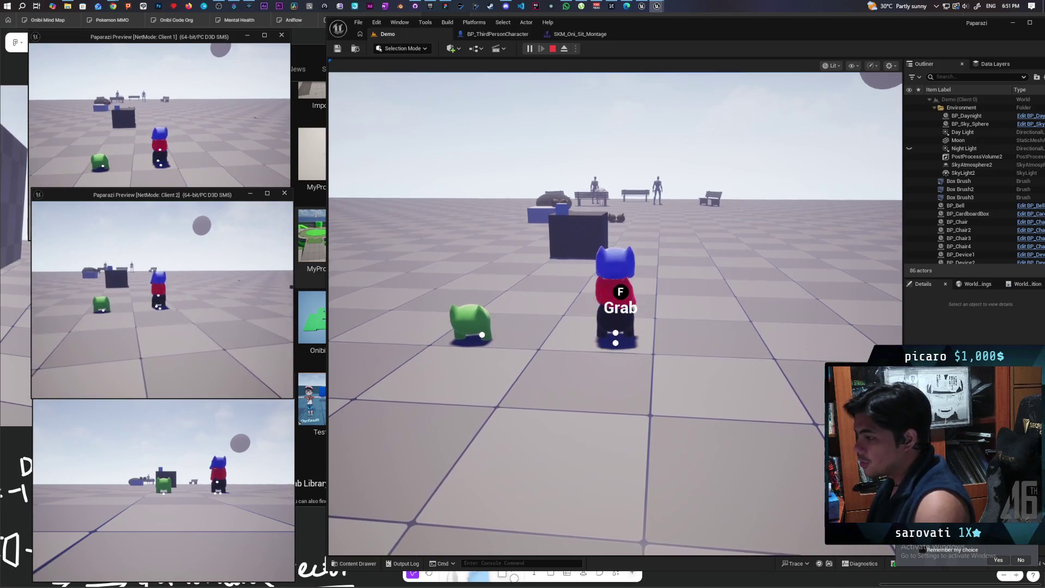
pyautogui.hotkey('alt', 'Tab')
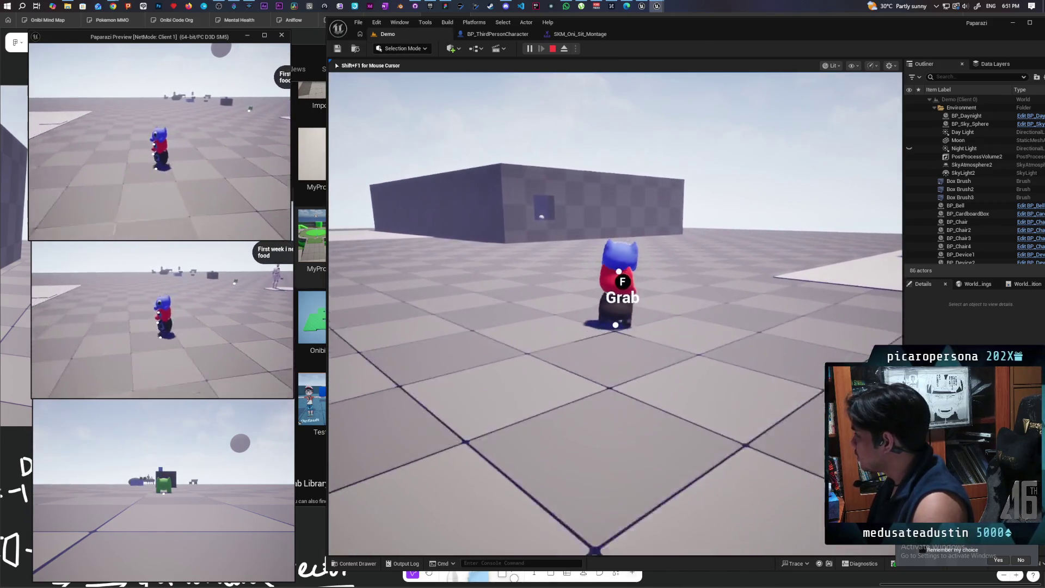
pyautogui.press('w')
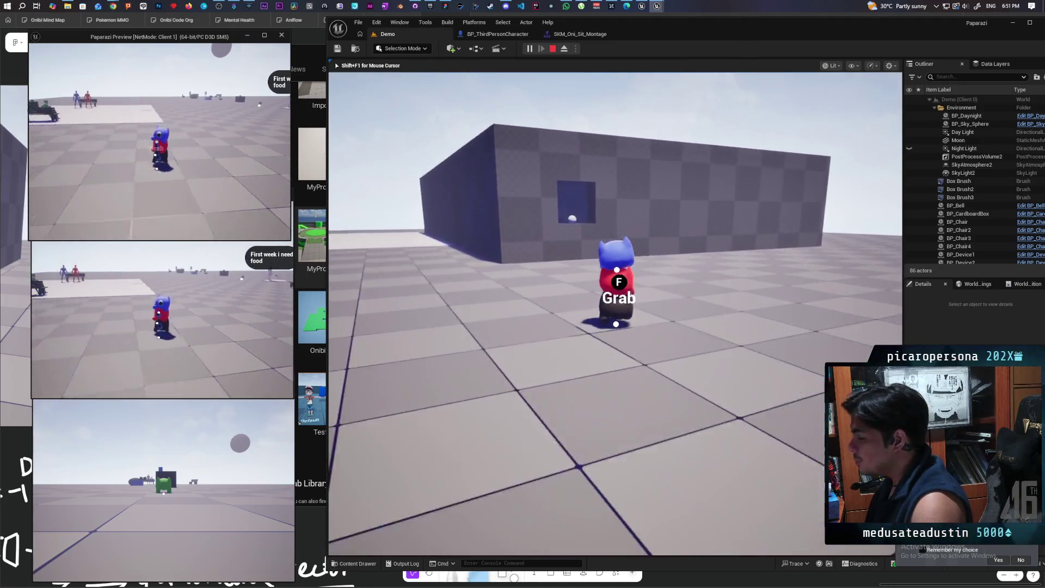
pyautogui.press('w')
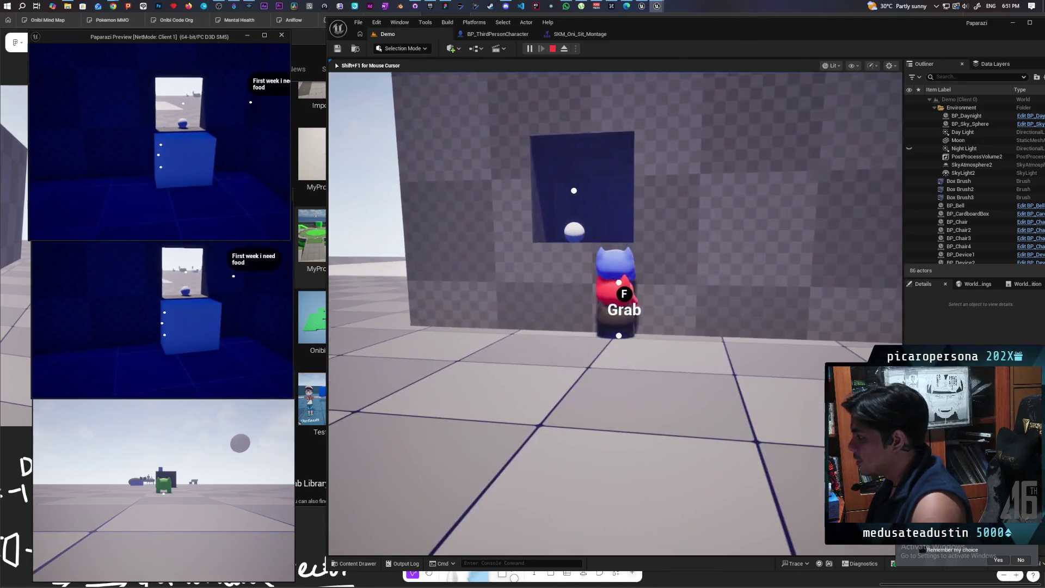
pyautogui.press('d')
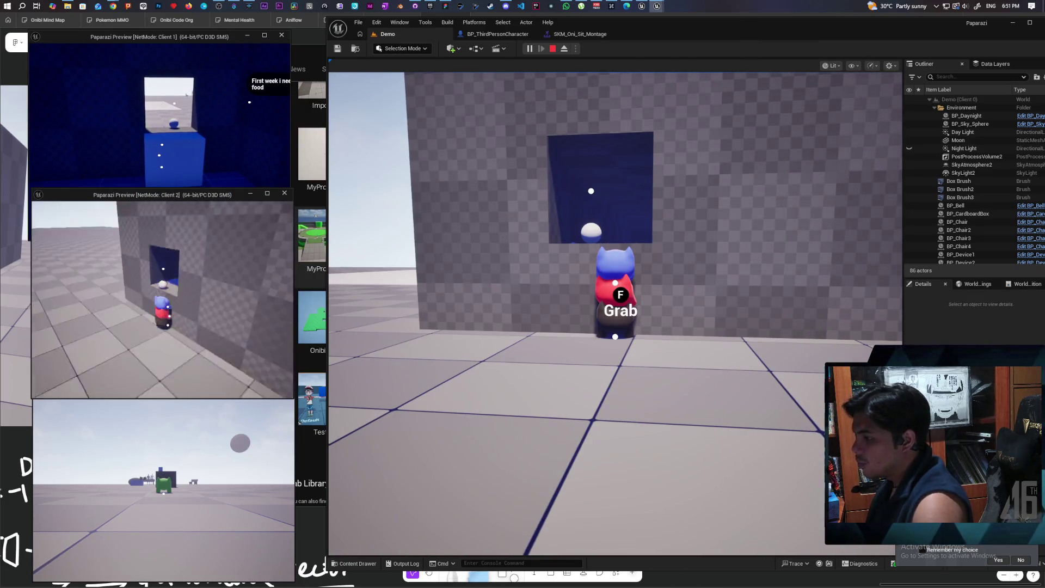
pyautogui.press('space')
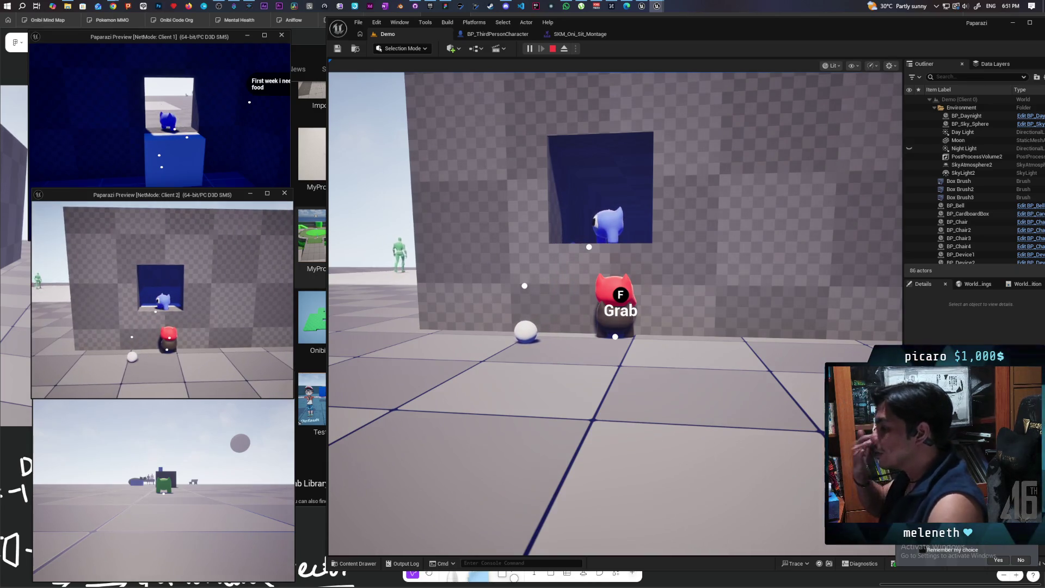
pyautogui.press('w')
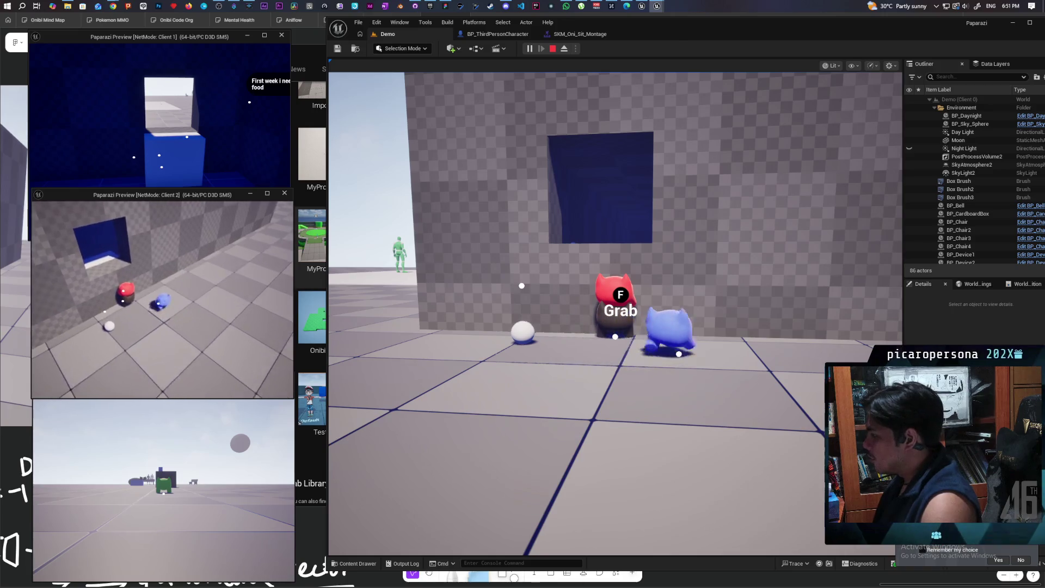
pyautogui.press('w')
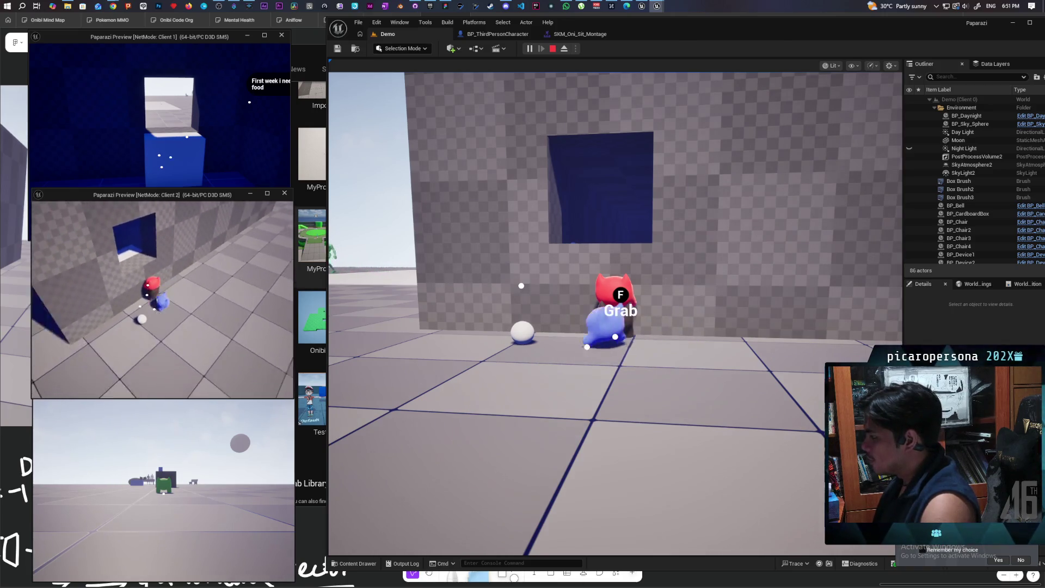
pyautogui.press('w')
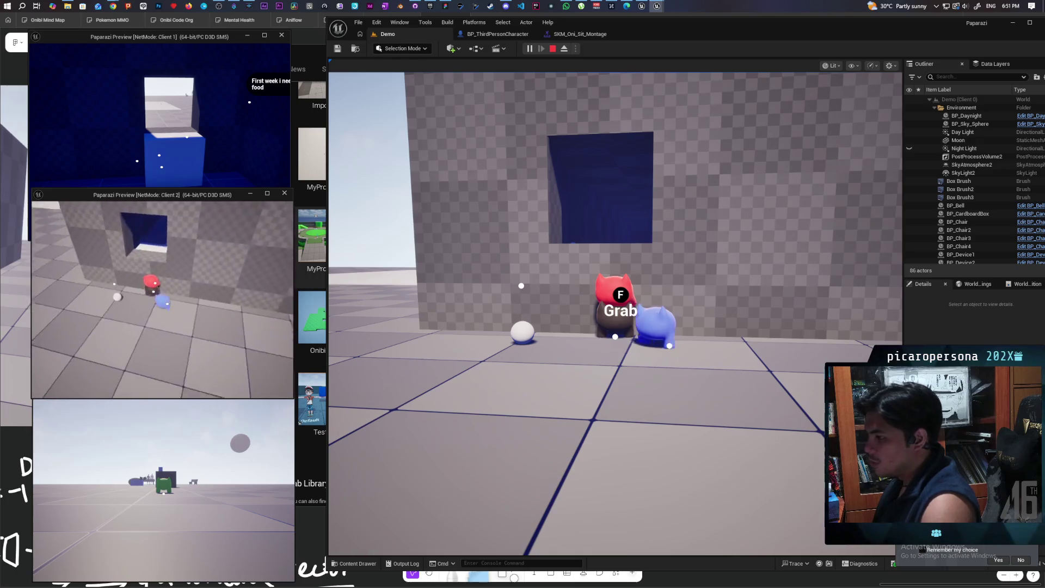
pyautogui.press('f')
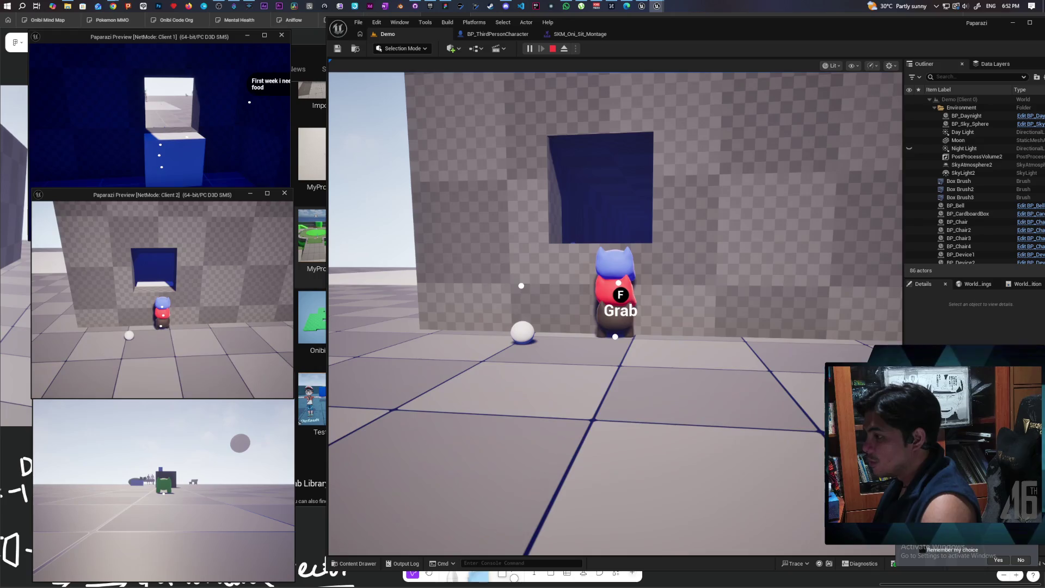
pyautogui.press('f')
pyautogui.press('Escape')
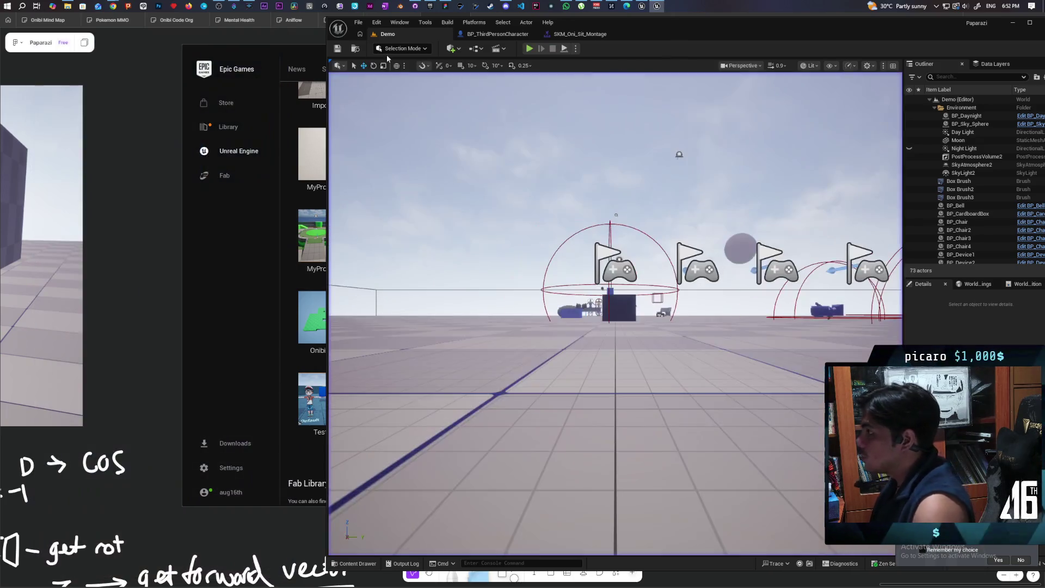
pyautogui.click(481, 35)
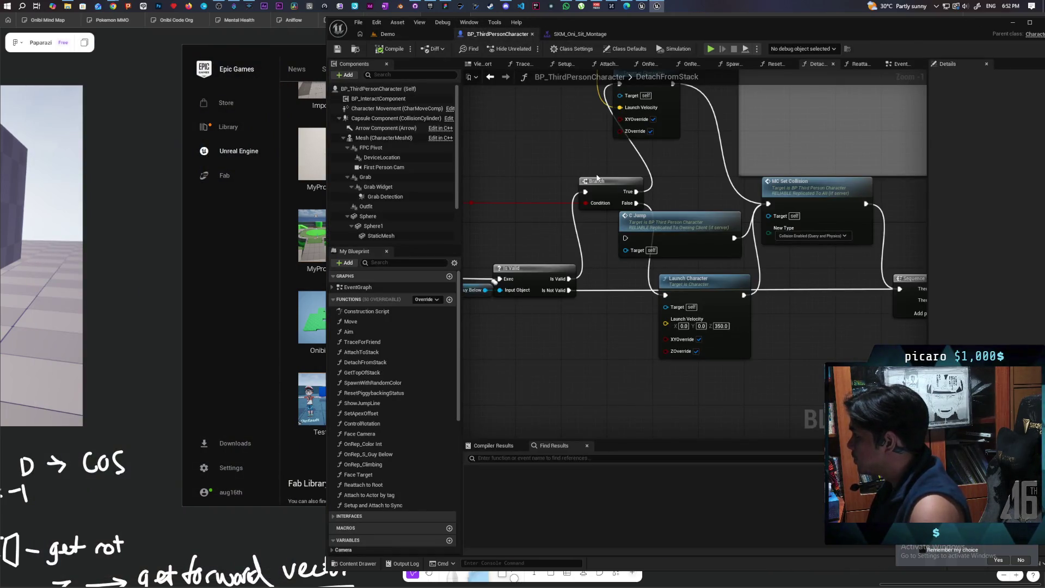
# Step: Change DetachFromStack's second launch vector Z from 250 to 150, compile, save, and start a playtest
pyautogui.moveTo(592, 156)
pyautogui.mouseDown()
pyautogui.moveTo(635, 277)
pyautogui.moveTo(667, 305)
pyautogui.moveTo(704, 284)
pyautogui.mouseUp()
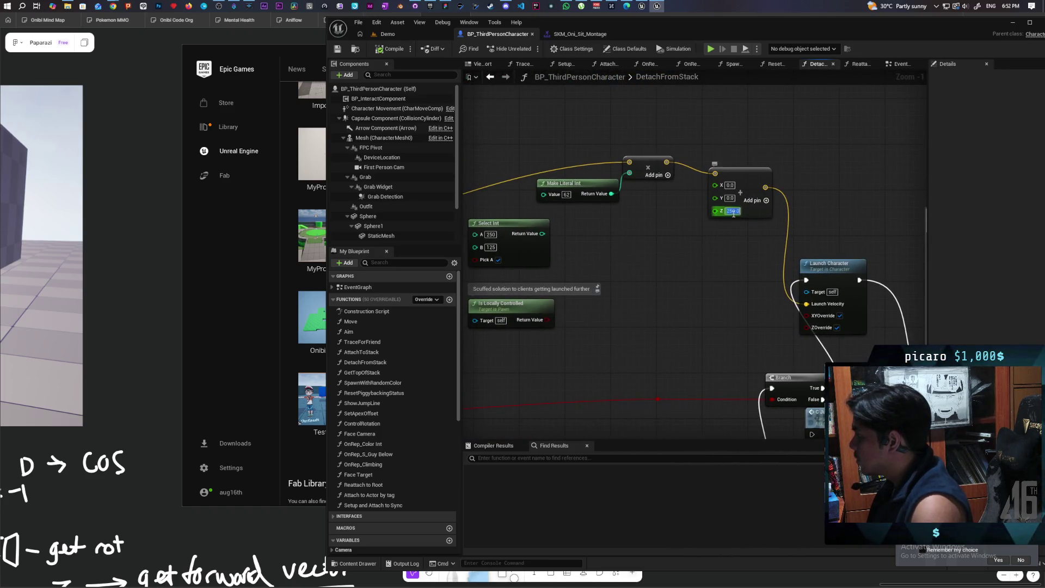
pyautogui.write('150')
pyautogui.press('Return')
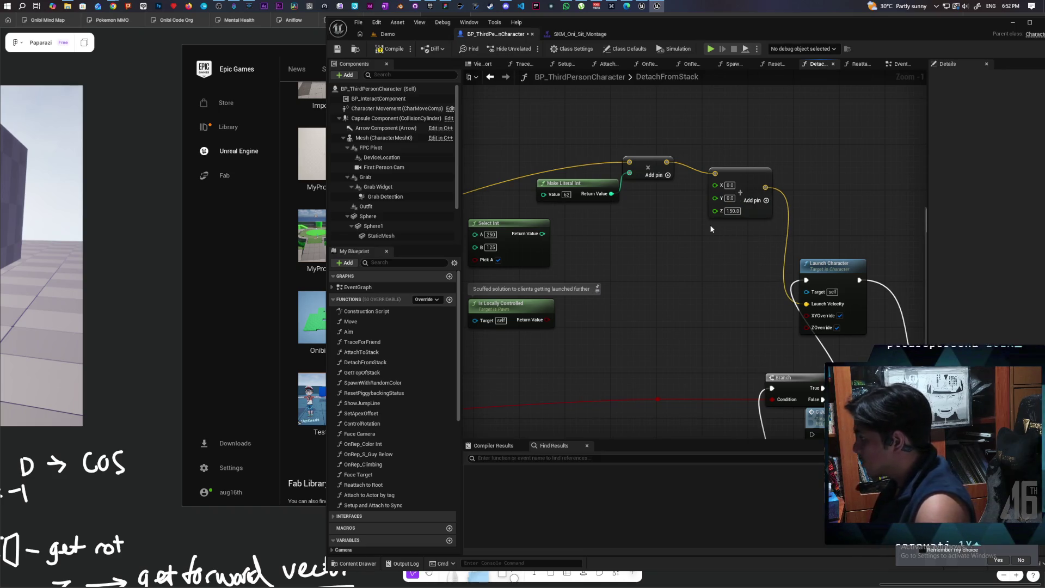
pyautogui.click(394, 49)
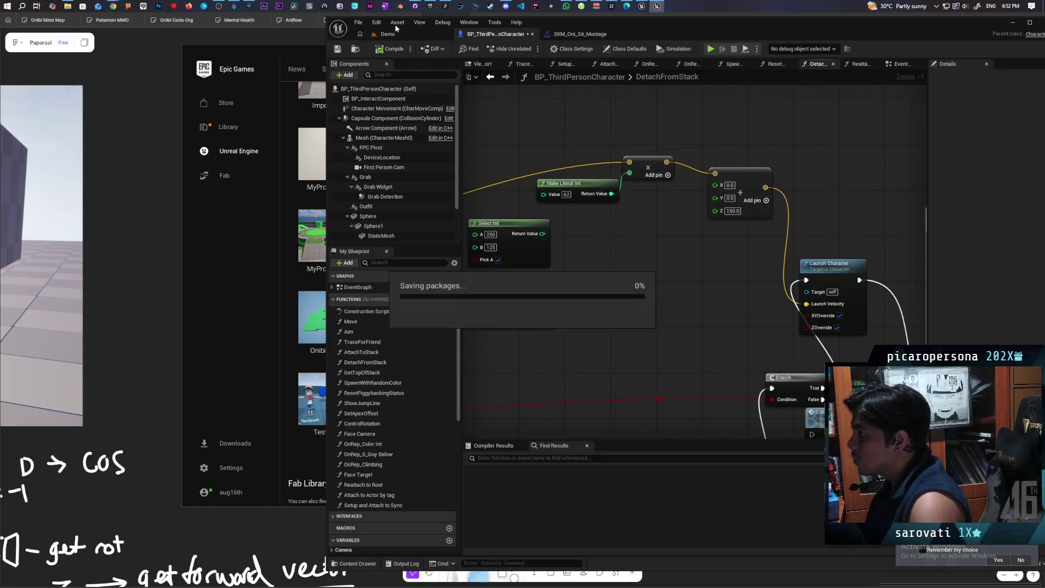
pyautogui.click(410, 32)
pyautogui.click(529, 49)
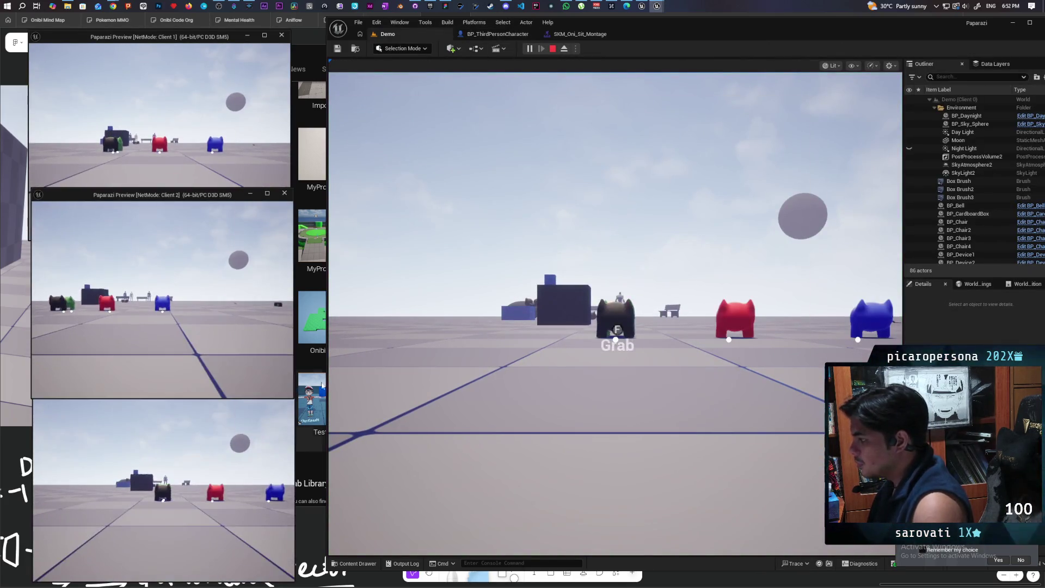
# Step: Walk the red and blue characters over to the bench across the client windows
pyautogui.click(222, 143)
pyautogui.press('w')
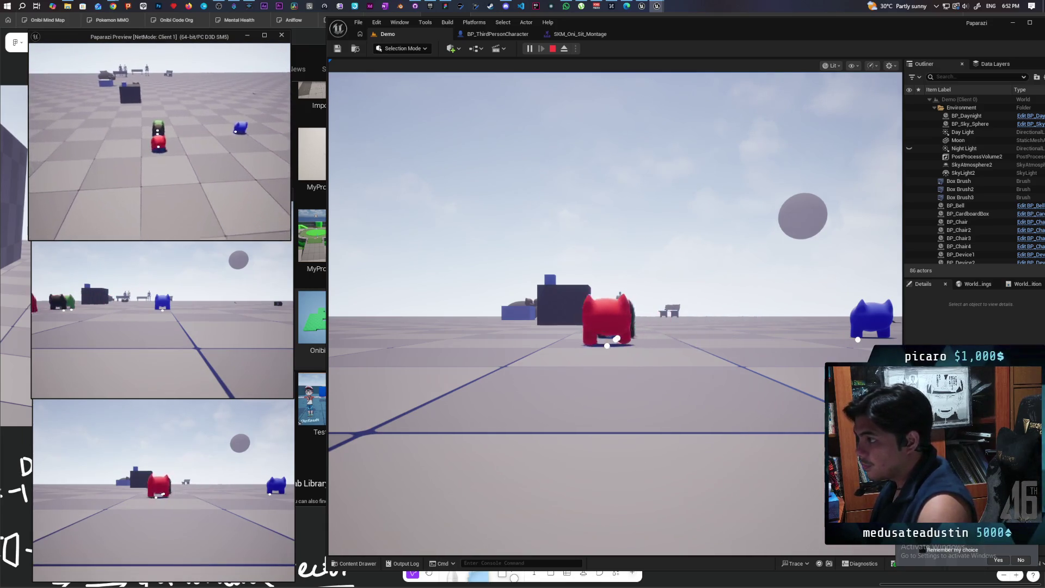
pyautogui.press('w')
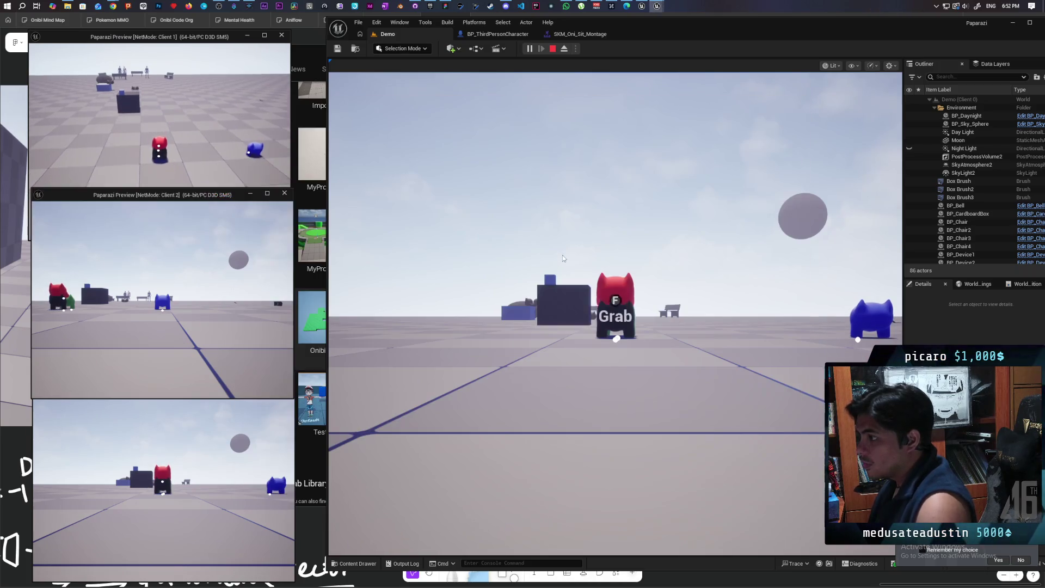
pyautogui.click(564, 255)
pyautogui.press('w')
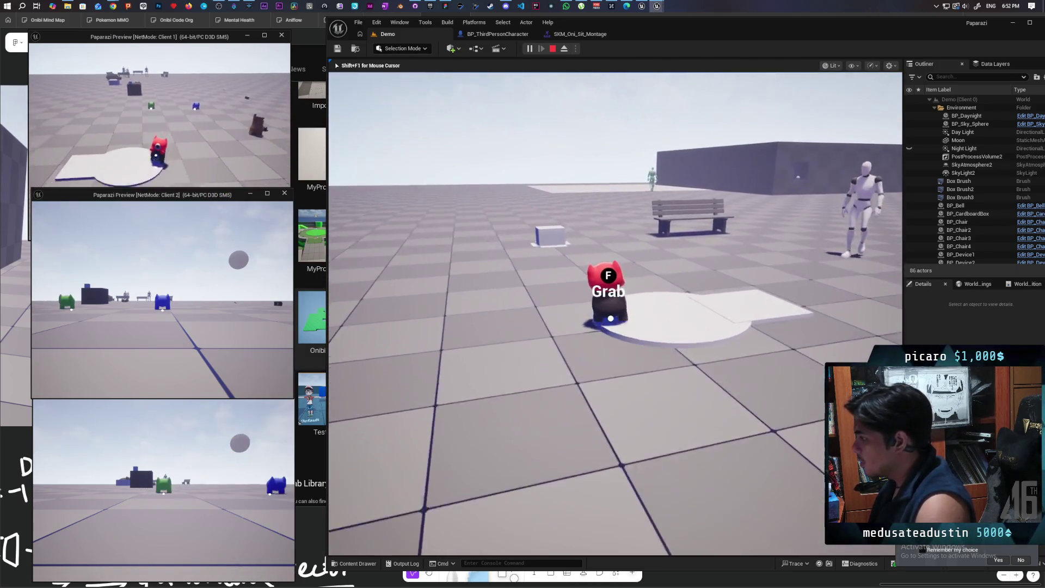
pyautogui.press('w')
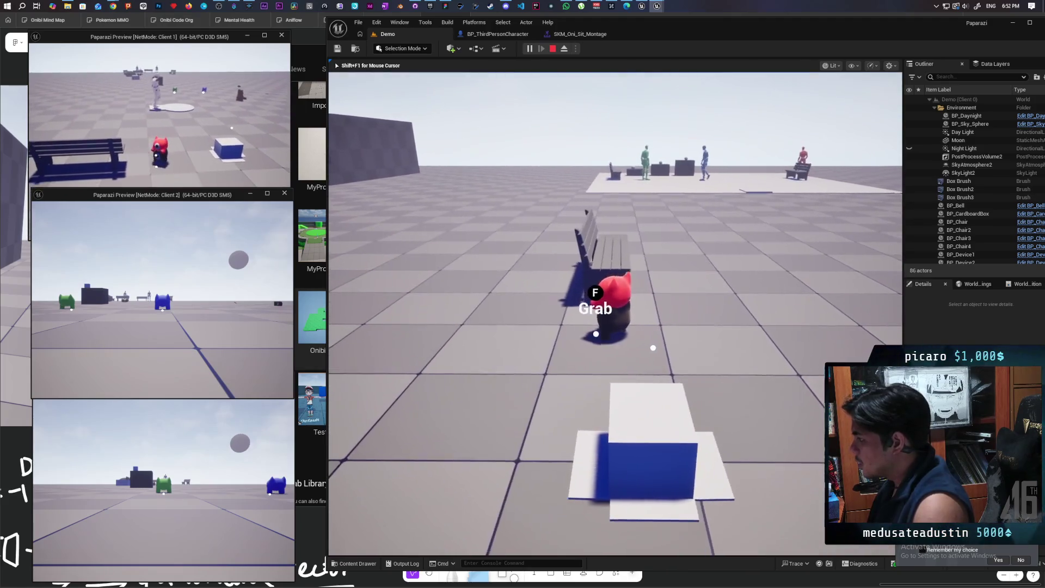
pyautogui.hotkey('alt', 'Tab')
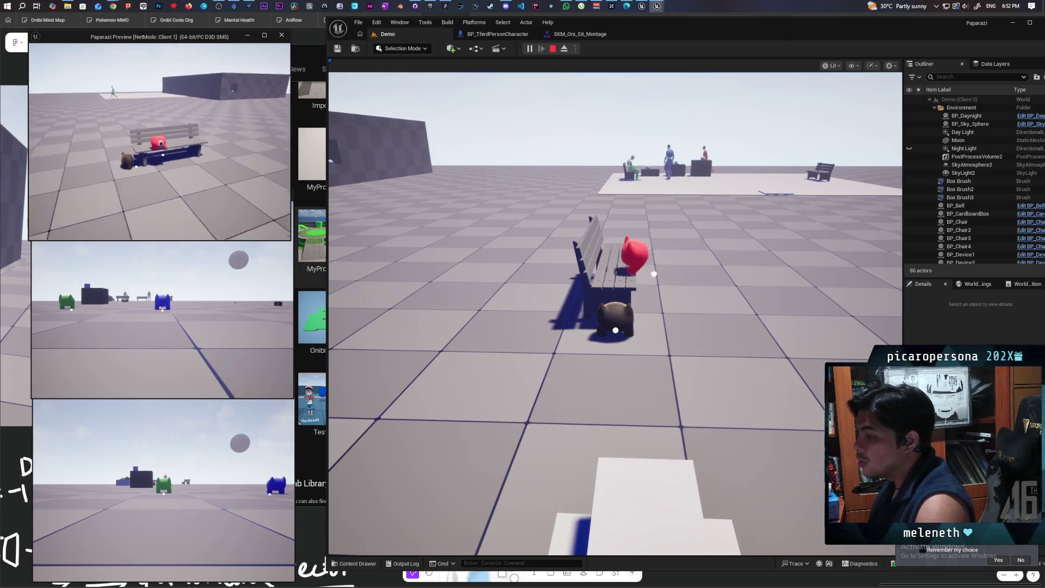
pyautogui.press('w')
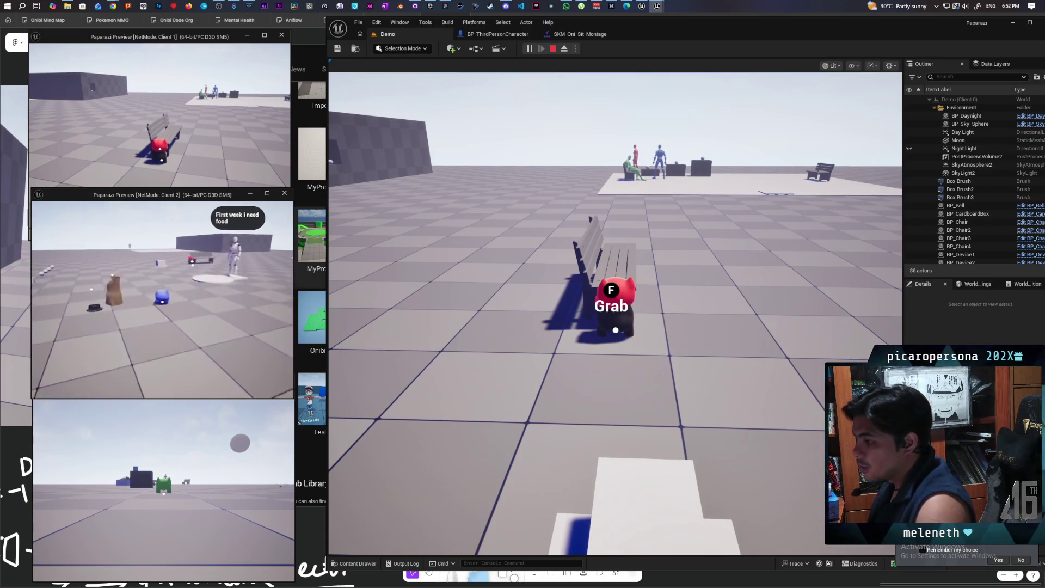
pyautogui.press('w')
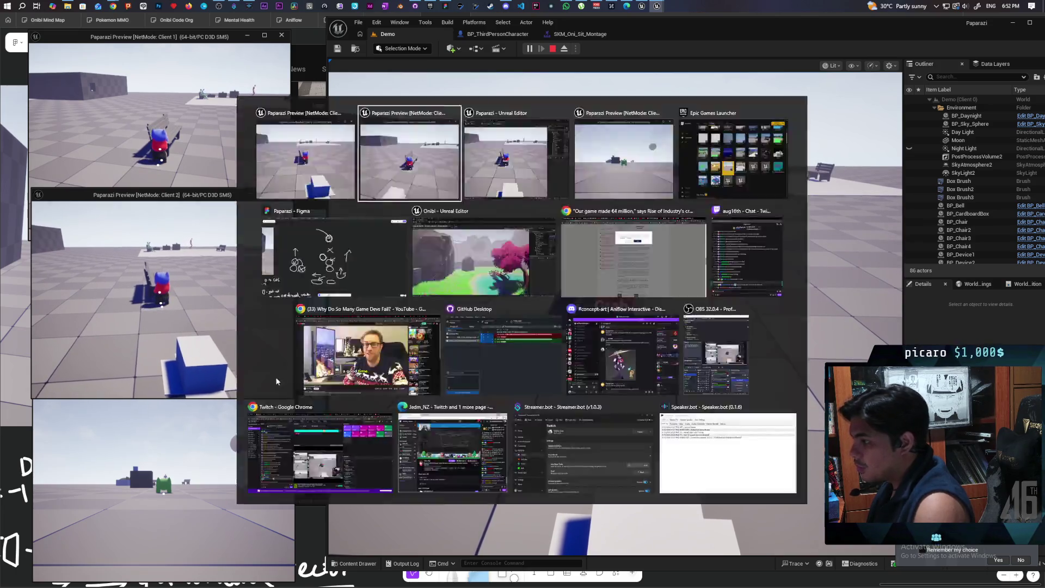
# Step: Bring the characters to the wall, launch the blue cat from red into the opening, and stop
pyautogui.hotkey('alt', 'Tab')
pyautogui.press('w')
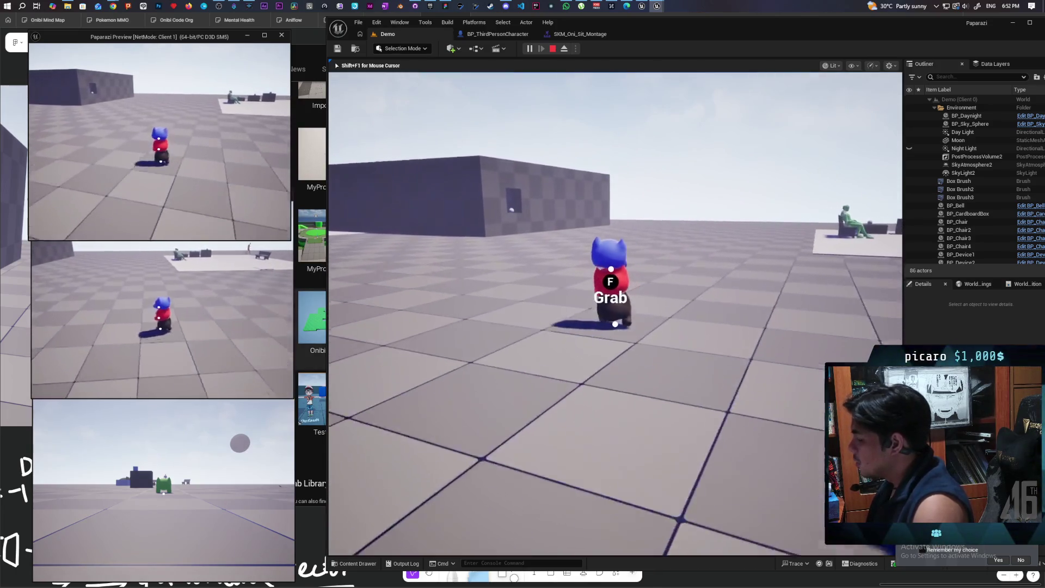
pyautogui.press('w')
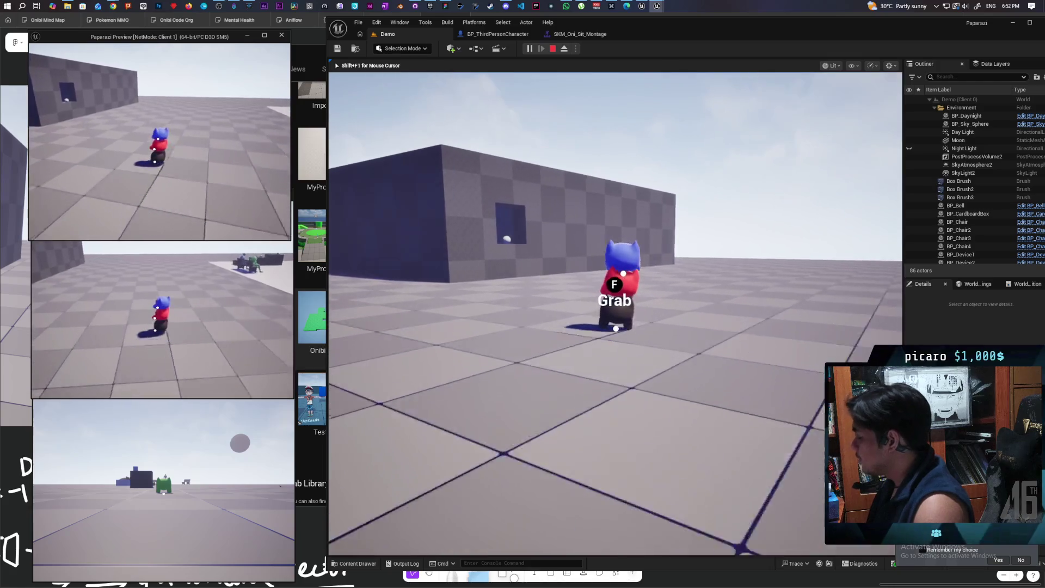
pyautogui.press('w')
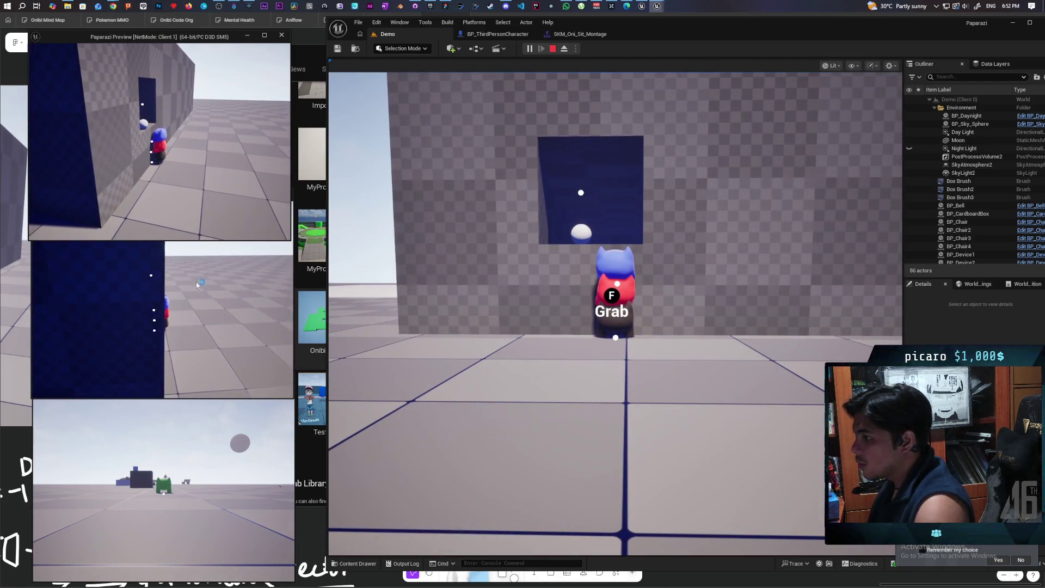
pyautogui.click(197, 285)
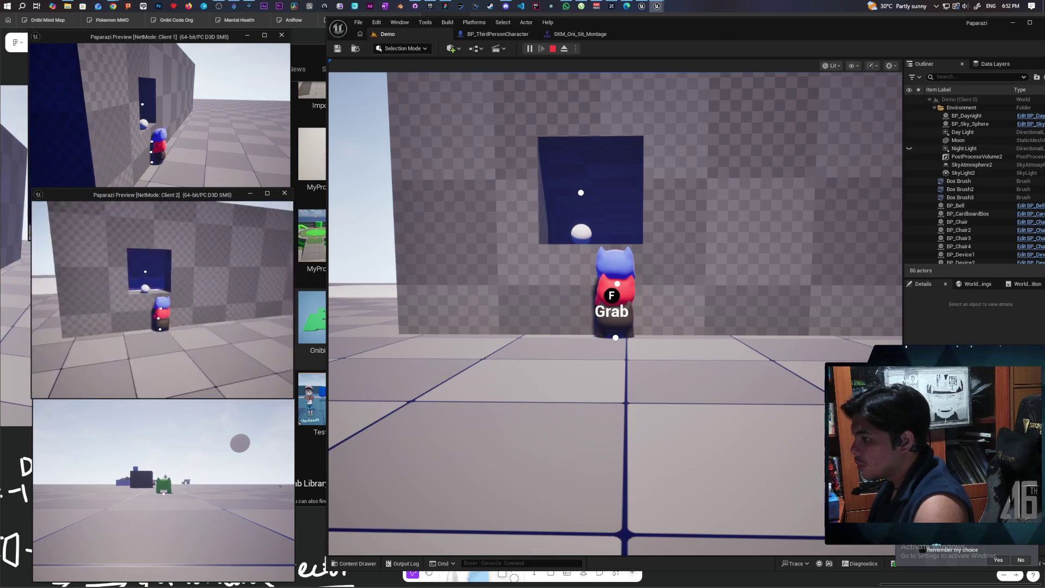
pyautogui.press('w')
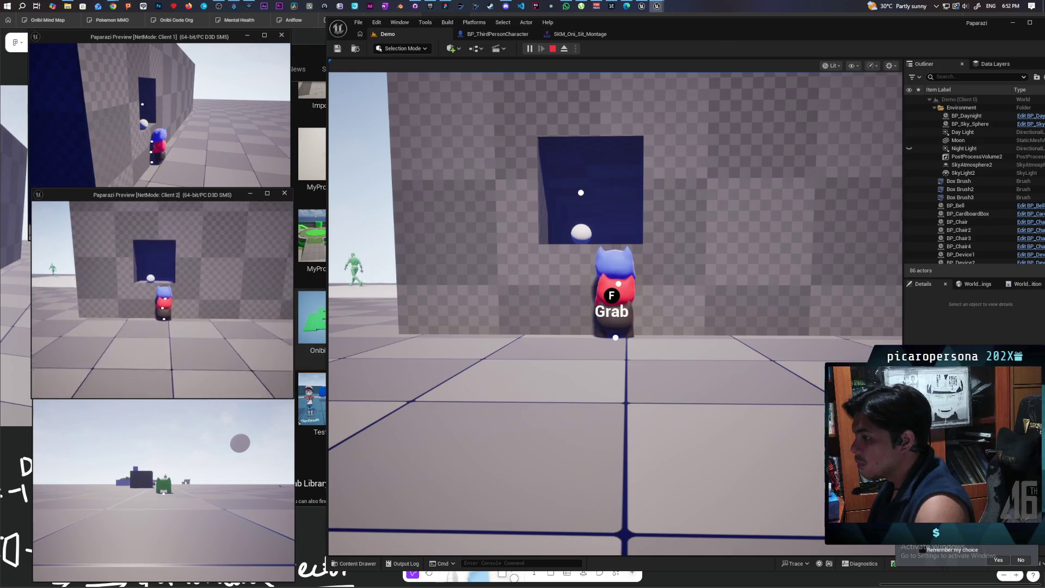
pyautogui.press('space')
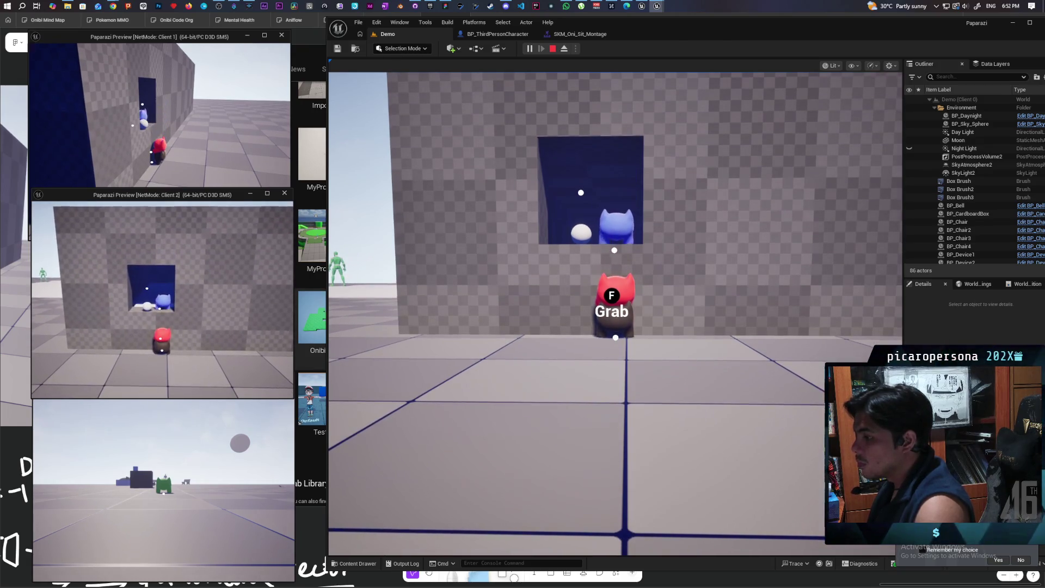
pyautogui.press('Escape')
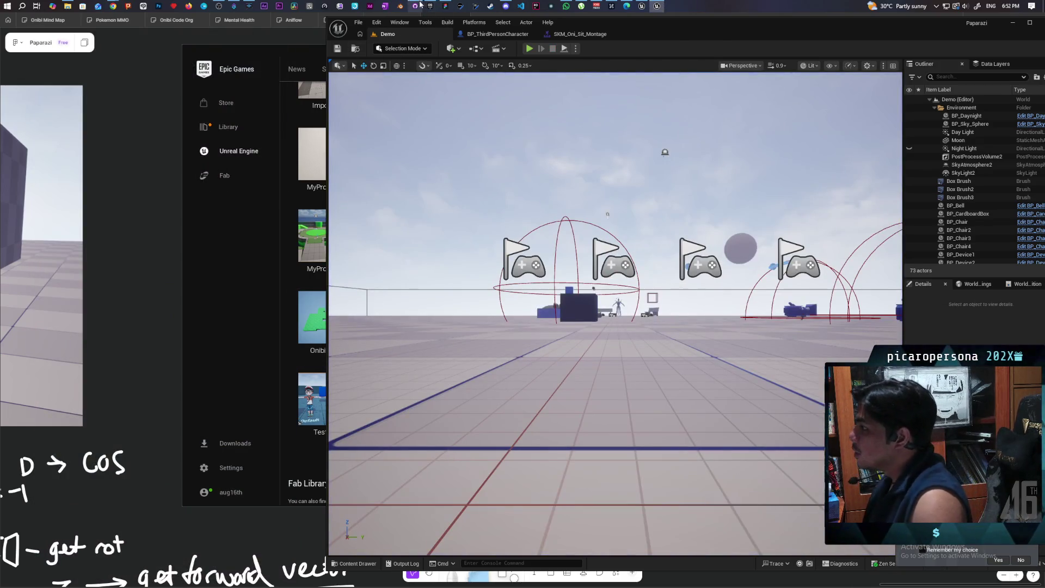
# Step: Commit both files to main as 'fixed jumping off friend' with a location-fix note, then push to origin
pyautogui.click(418, 5)
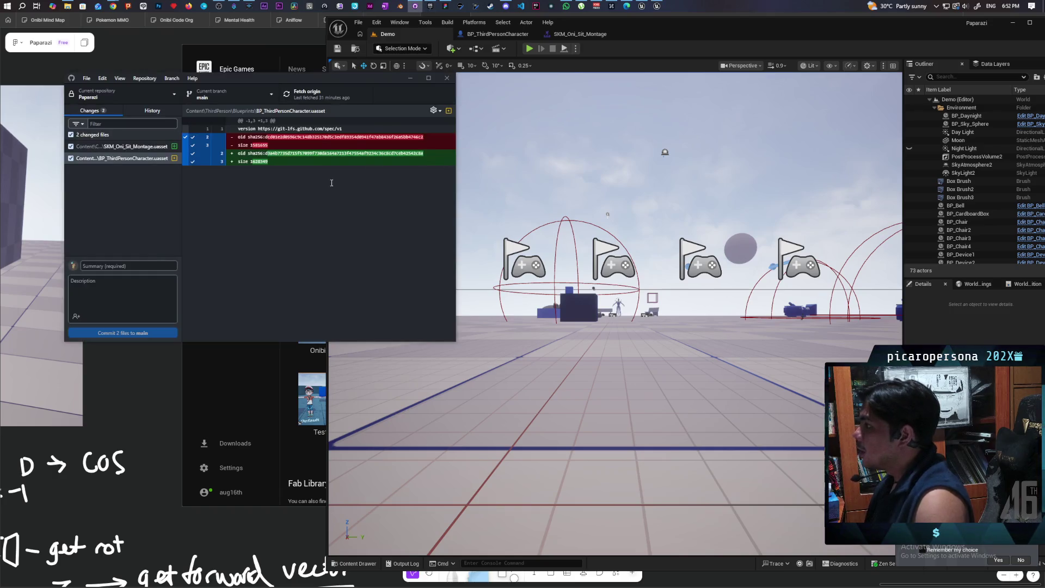
pyautogui.click(670, 53)
pyautogui.click(157, 225)
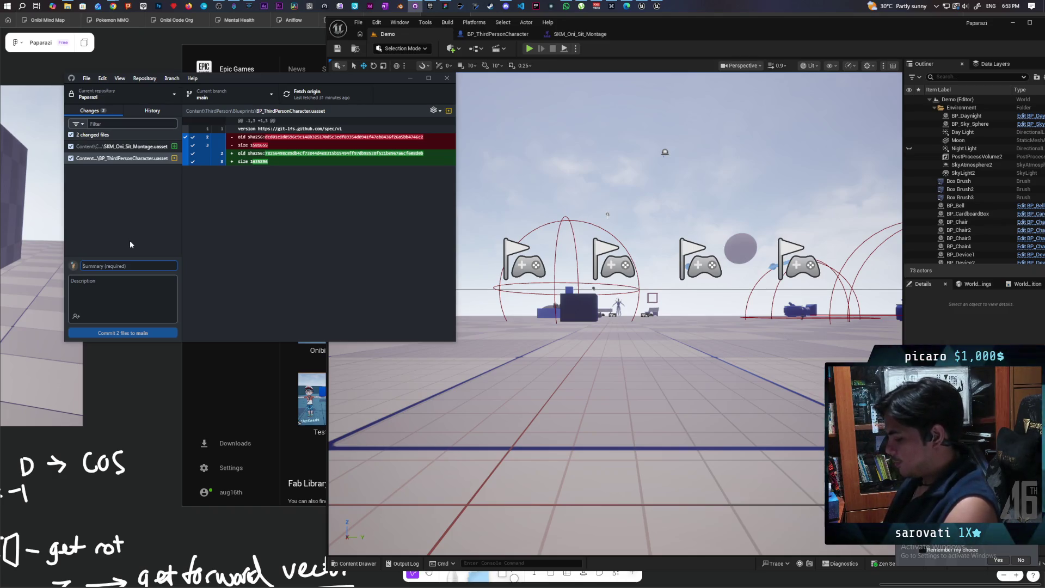
pyautogui.write('fixed jumping off friend')
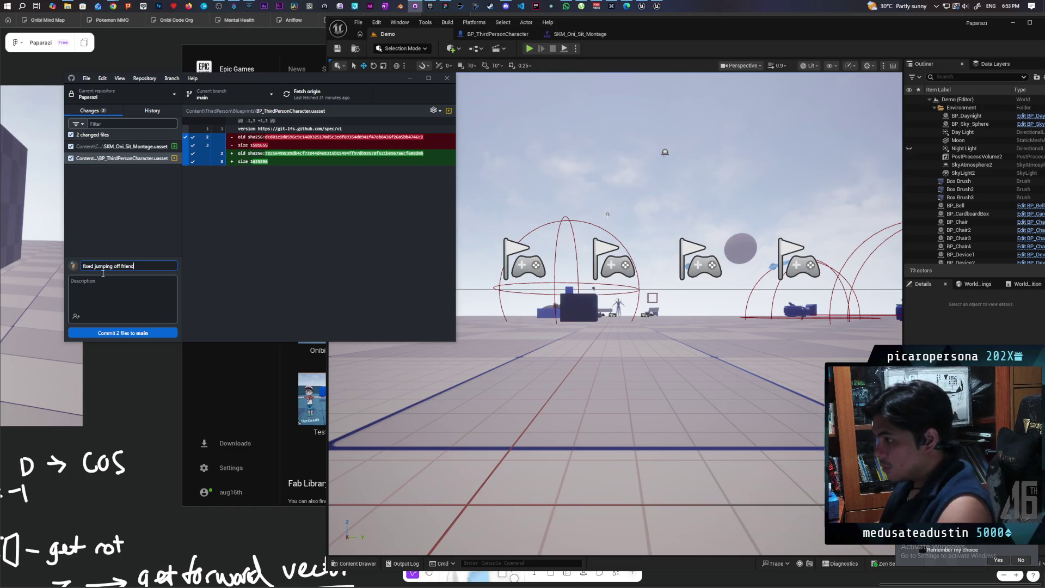
pyautogui.click(102, 285)
pyautogui.write('still some scuff on attach')
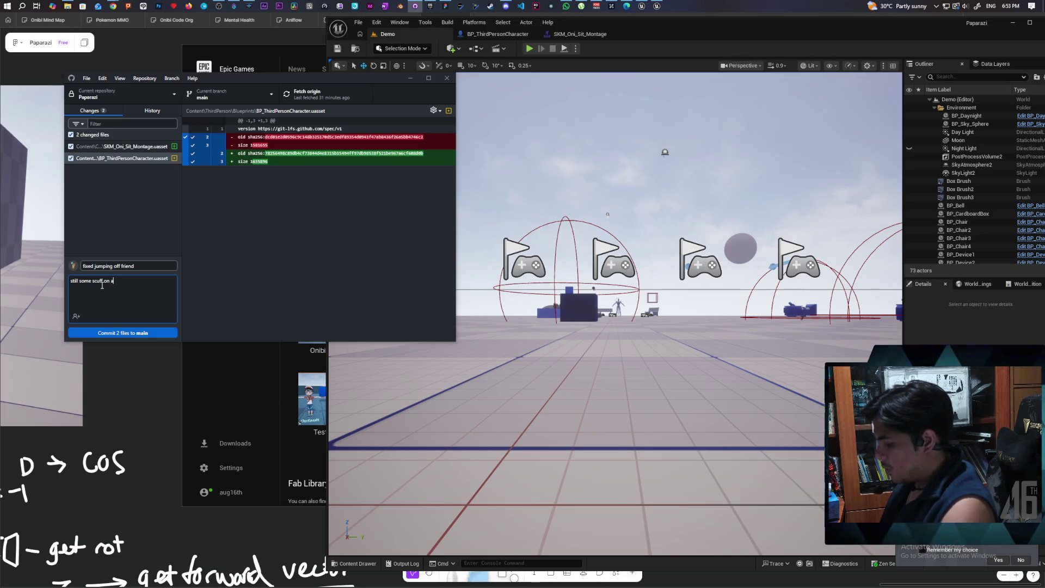
pyautogui.write(' when fixing ')
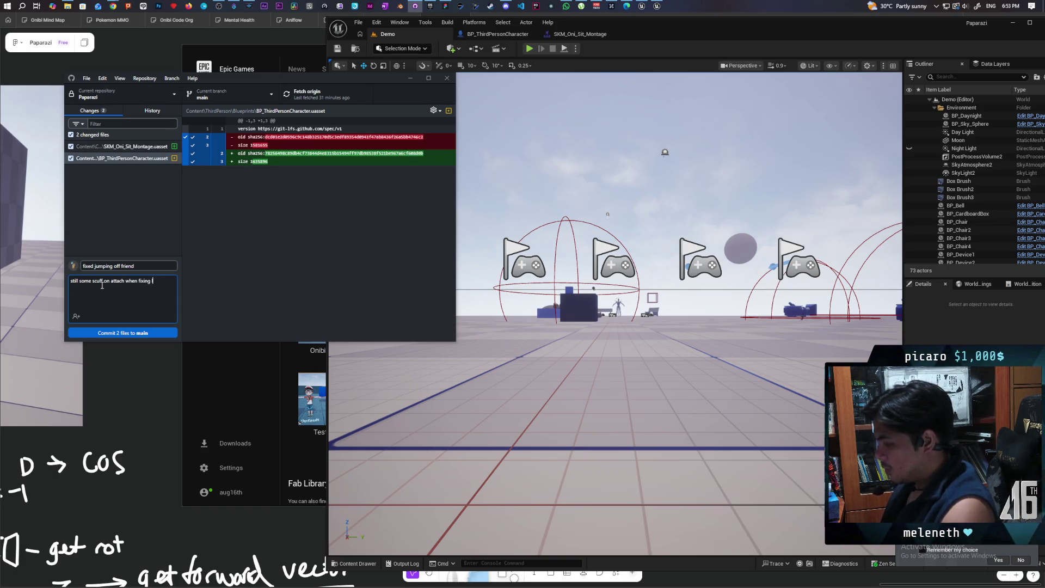
pyautogui.write('location')
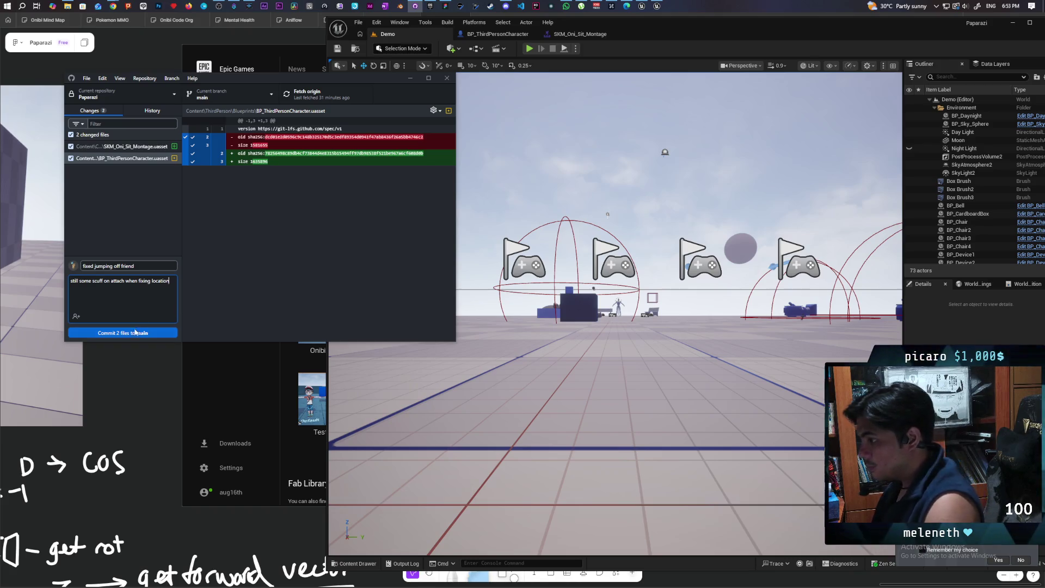
pyautogui.hotkey('ctrl', 'Return')
pyautogui.hotkey('ctrl', 'p')
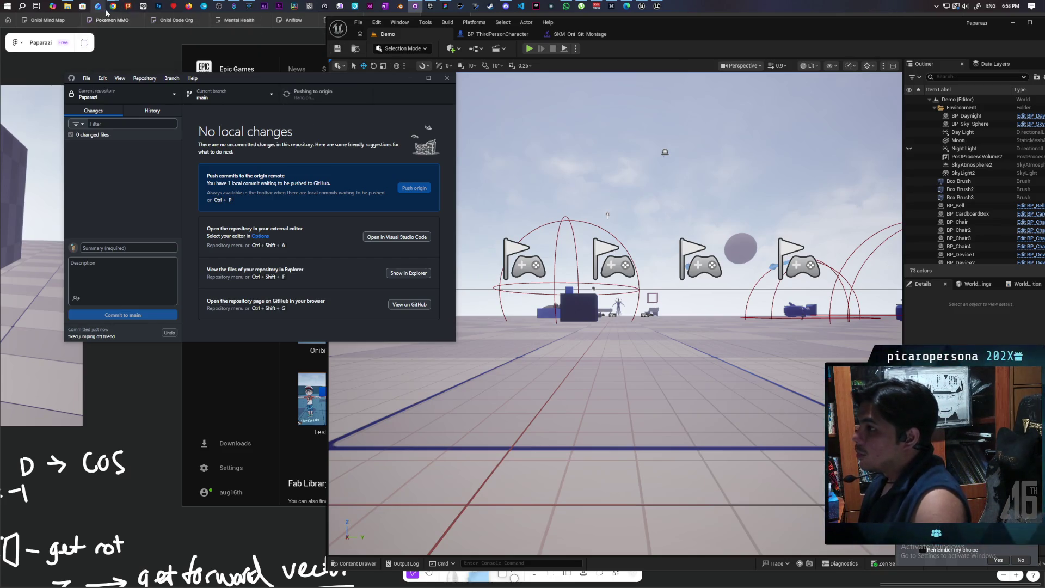
# Step: Switch to the Twitch stream in Chrome and open its Software and Game Development category
pyautogui.moveTo(113, 10)
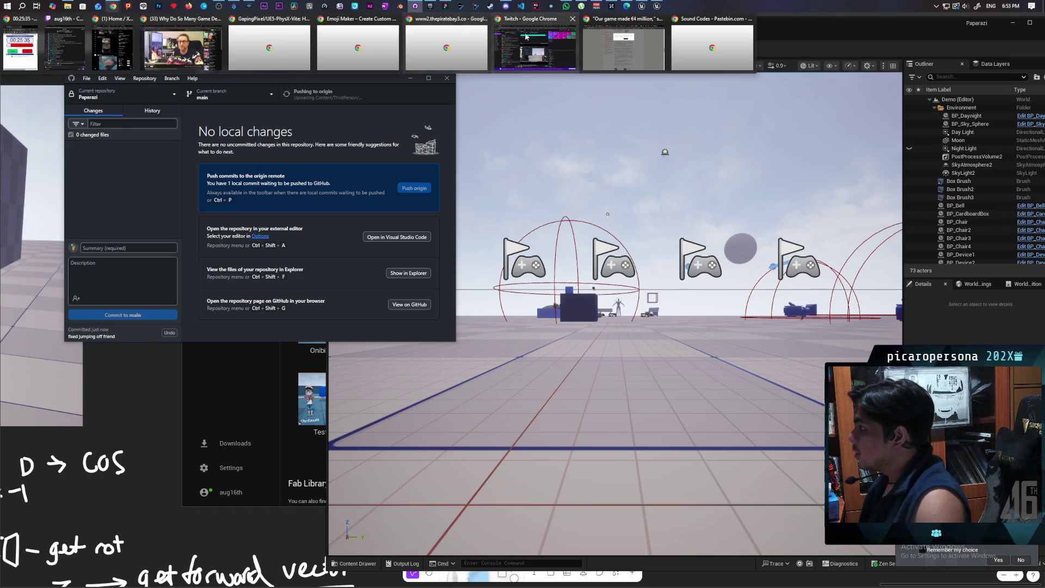
pyautogui.click(48, 23)
pyautogui.click(48, 22)
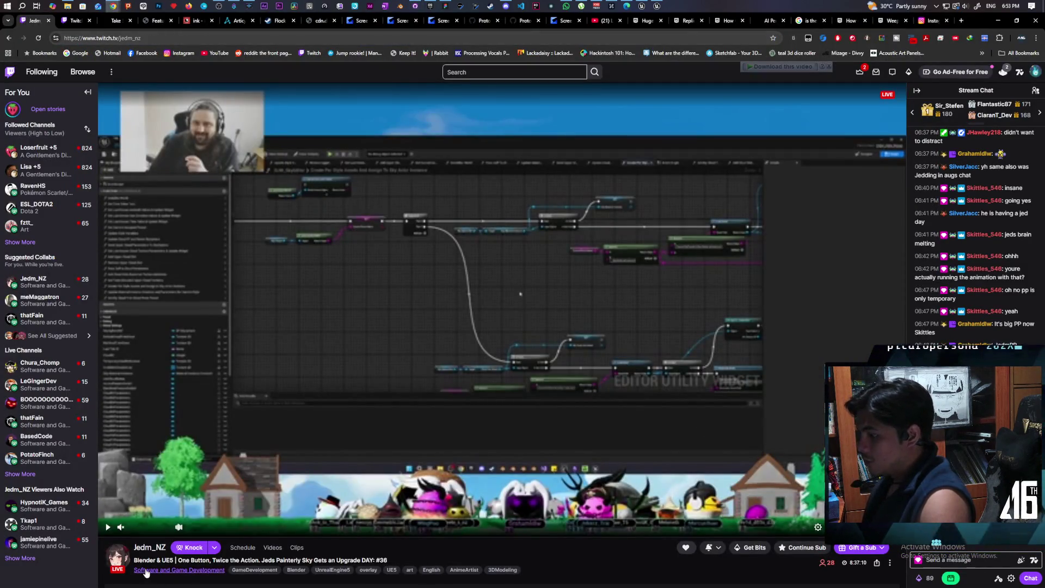
pyautogui.click(187, 572)
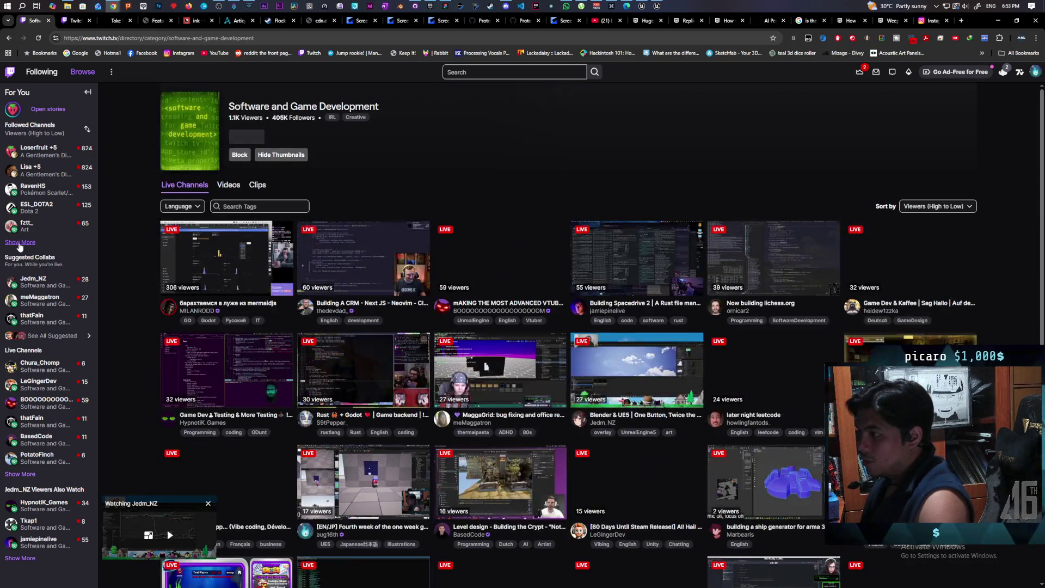
# Step: Expand the channel list and scroll through the category's live channels
pyautogui.click(24, 243)
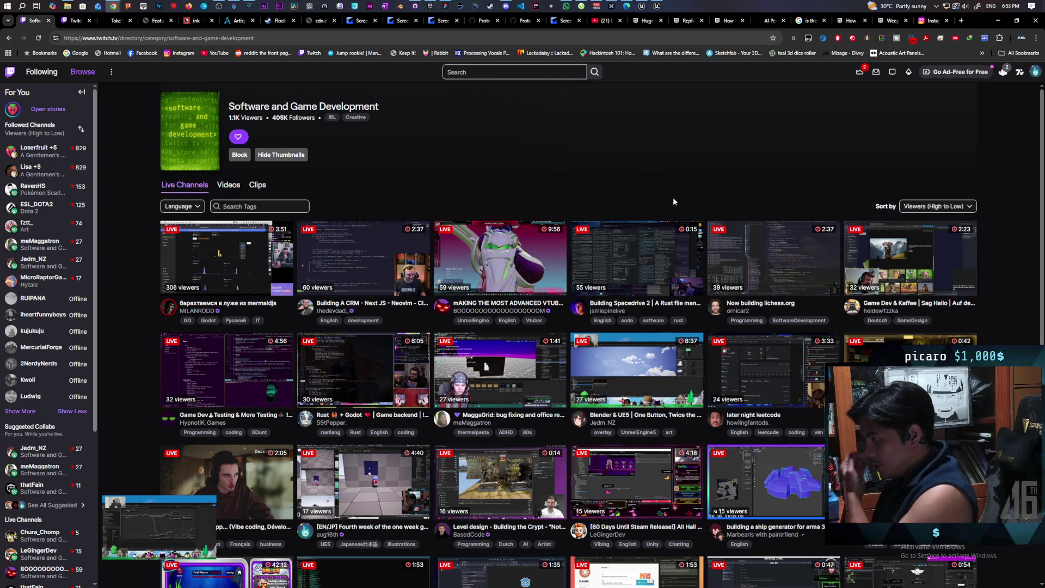
pyautogui.scroll(-2, 685, 191)
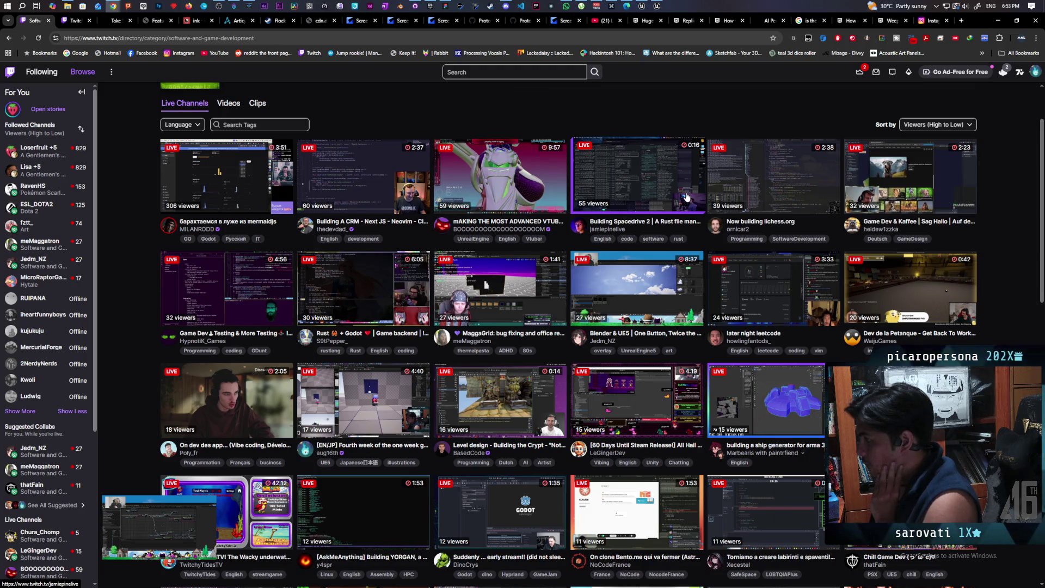
pyautogui.scroll(-2, 688, 197)
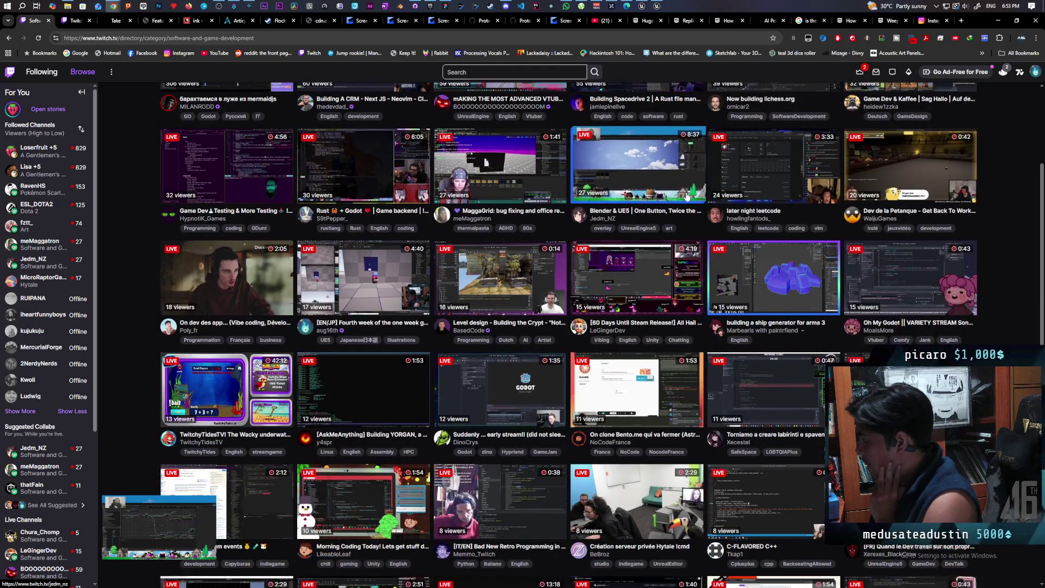